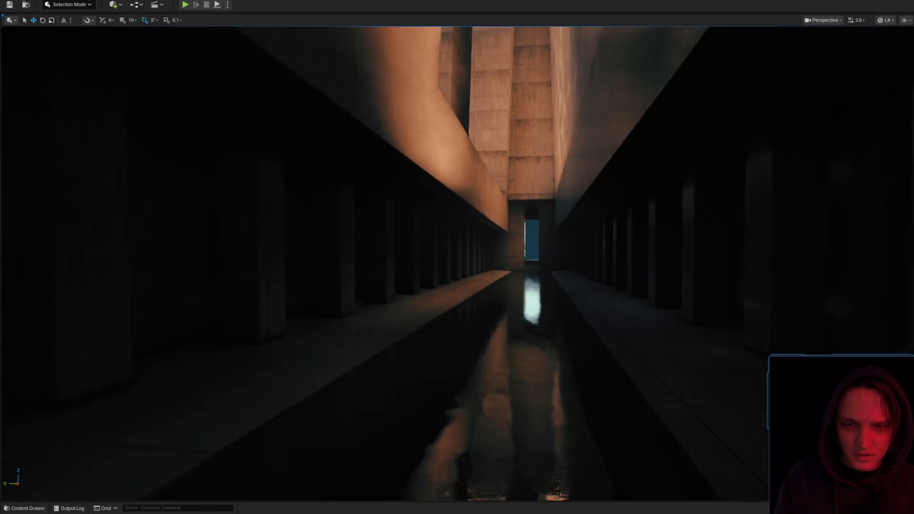
# Play-test the level from the corridor floor spot, then stop the play session
pyautogui.rightClick(619, 370)
pyautogui.click(631, 365)
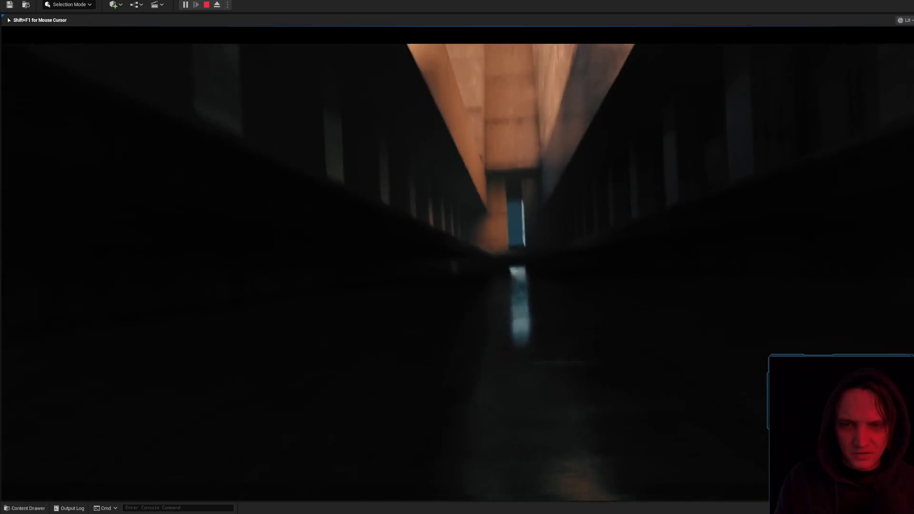
pyautogui.press('Escape')
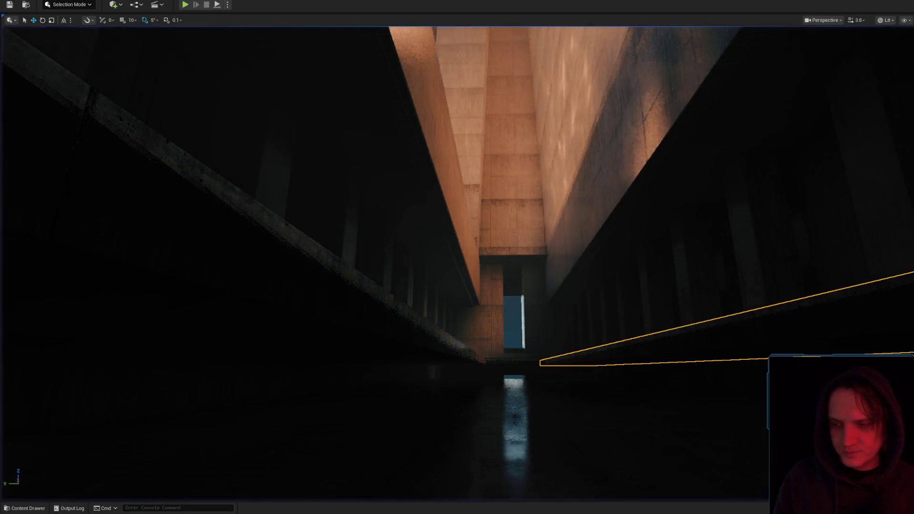
# Reframe the view looking back down the corridor, then bring the browser to the front
pyautogui.moveTo(614, 205); pyautogui.dragTo(614, 243)
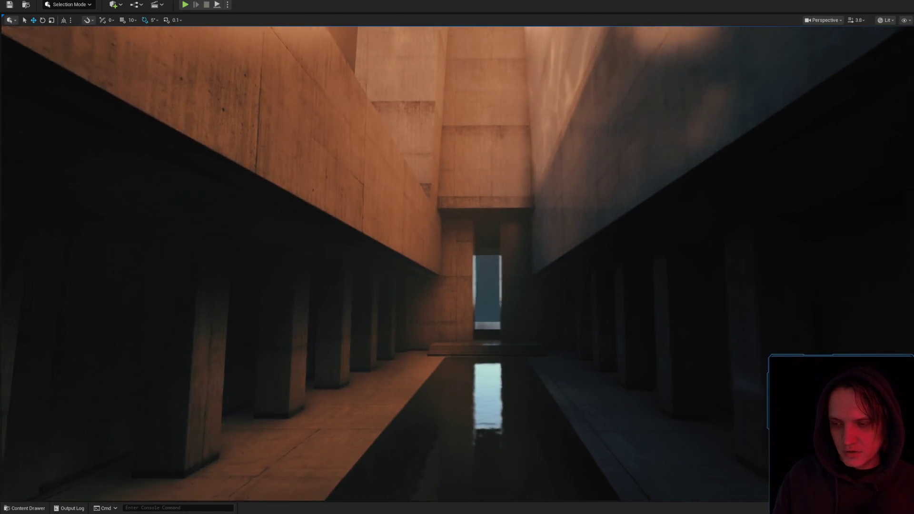
pyautogui.scroll(-2, 457, 257)
pyautogui.moveTo(616, 242)
pyautogui.mouseDown()
pyautogui.moveTo(616, 251)
pyautogui.moveTo(616, 242)
pyautogui.mouseUp()
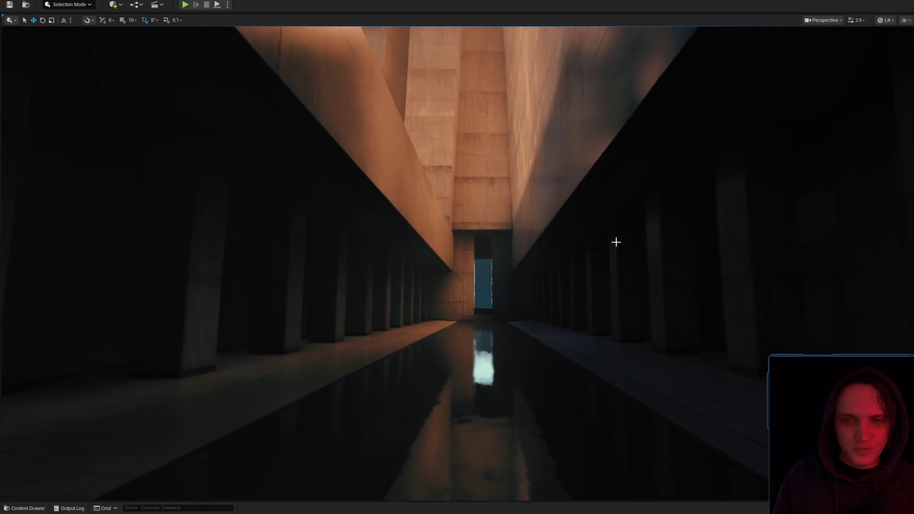
pyautogui.hotkey('alt', 'Tab')
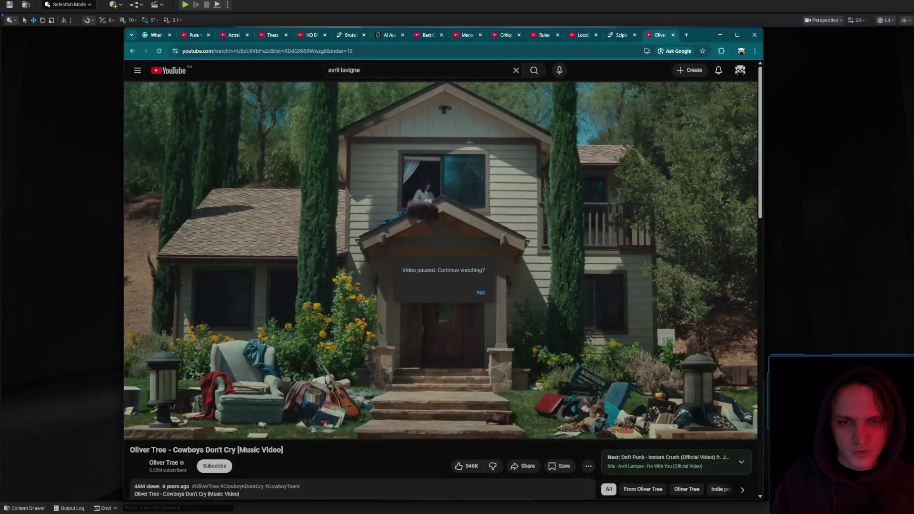
# Search Google Images for 'bladerunner 2049' in a new tab
pyautogui.click(691, 36)
pyautogui.write('b')
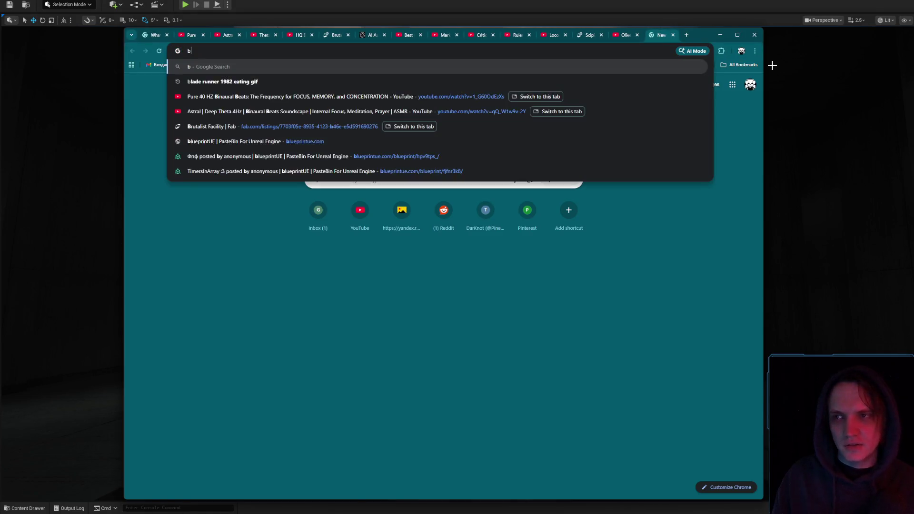
pyautogui.write('laderunner ')
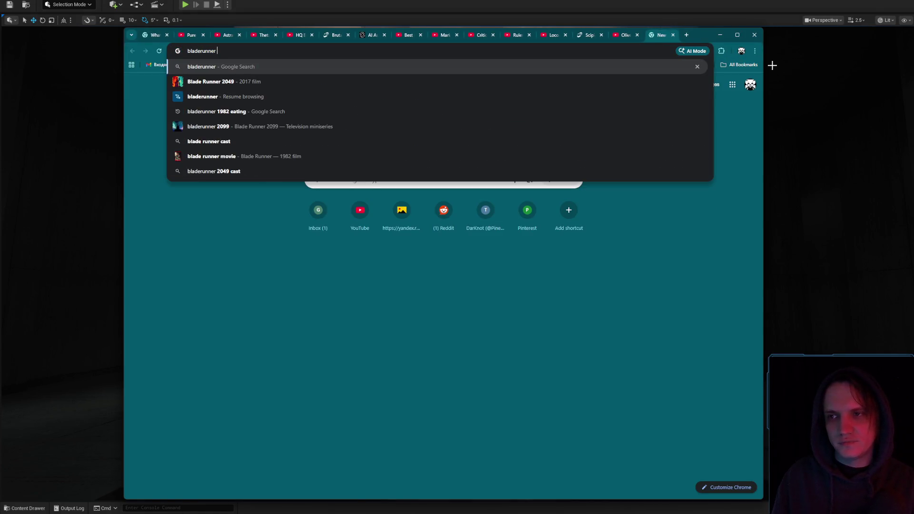
pyautogui.write('2049')
pyautogui.press('Return')
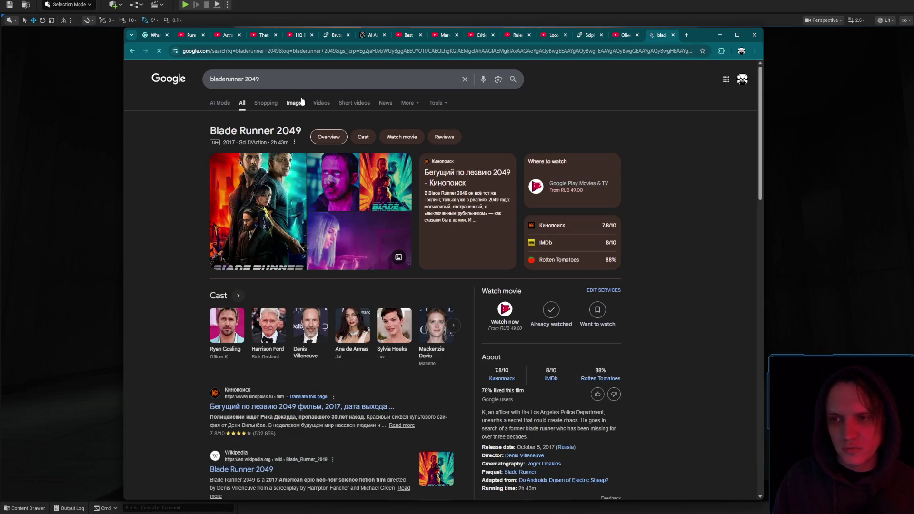
pyautogui.click(298, 101)
pyautogui.click(309, 82)
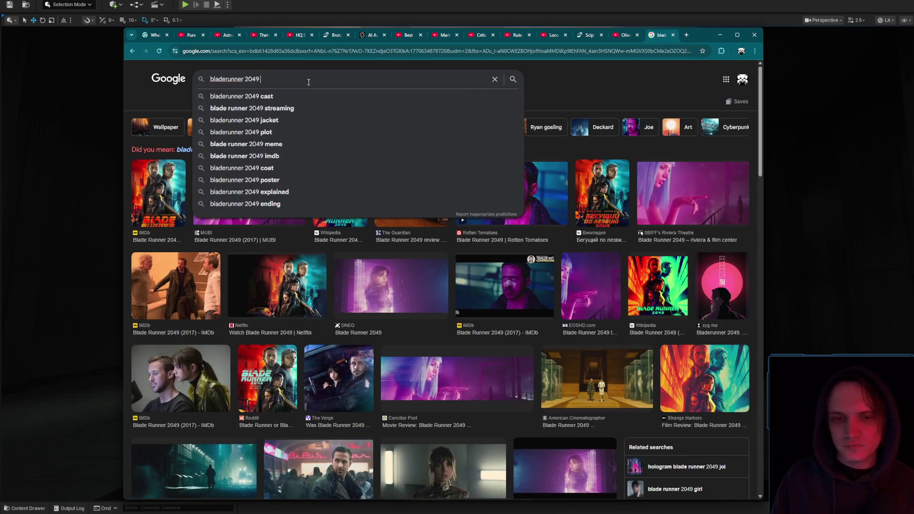
# Preview the American Cinematographer and Atlas of Wonders golden hall stills, then minimize the browser
pyautogui.click(568, 377)
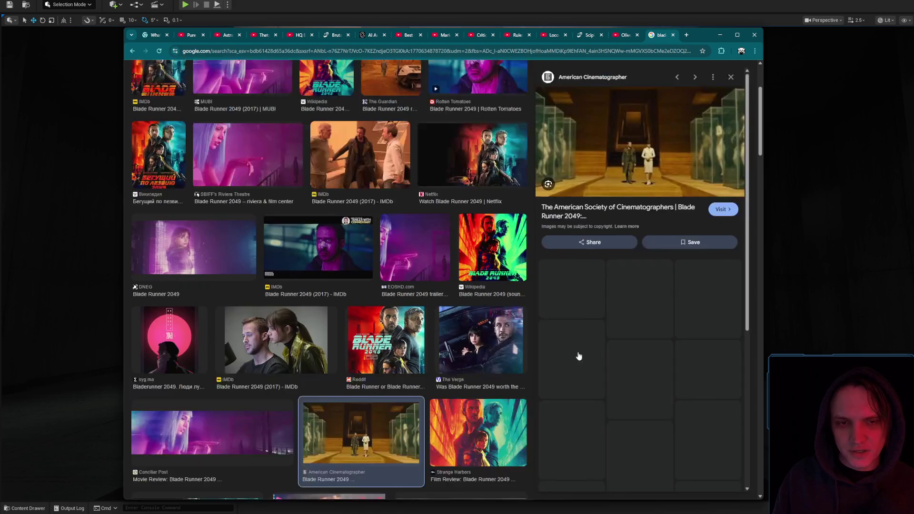
pyautogui.click(575, 354)
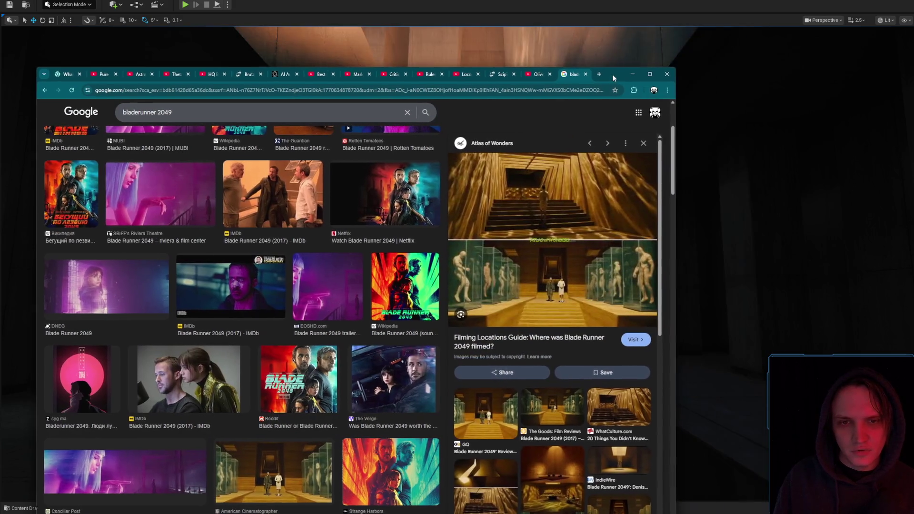
pyautogui.moveTo(701, 35); pyautogui.dragTo(612, 74)
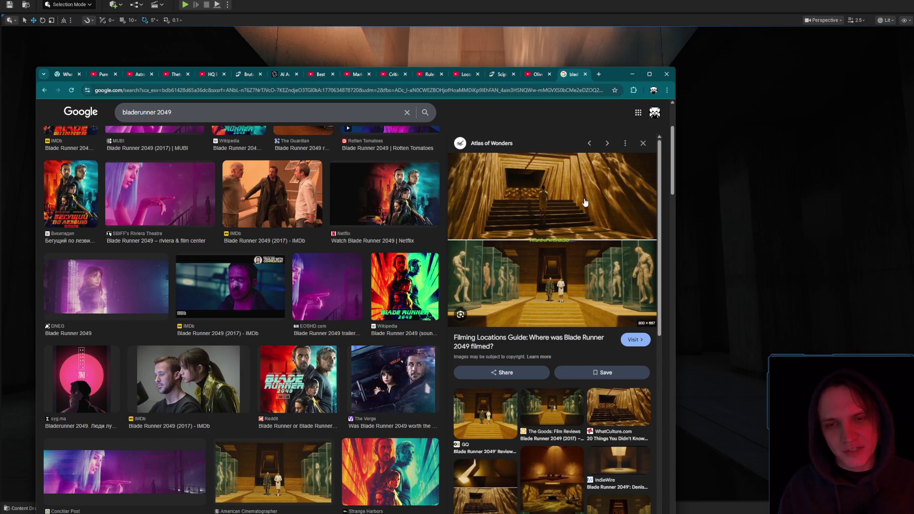
pyautogui.click(632, 75)
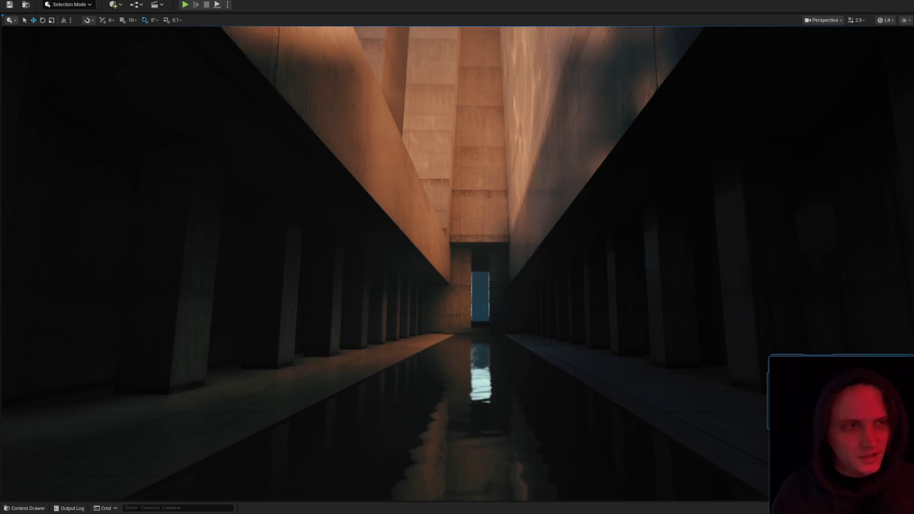
pyautogui.hotkey('alt', 'Tab')
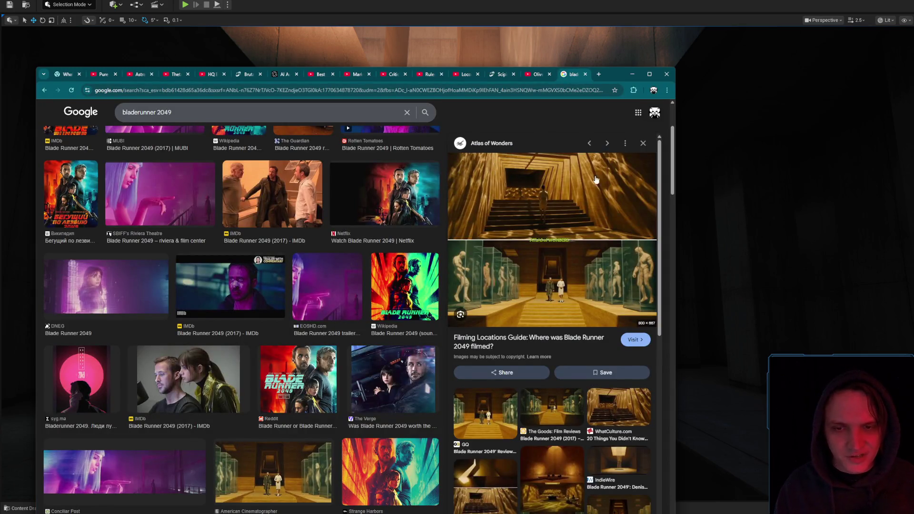
pyautogui.click(634, 75)
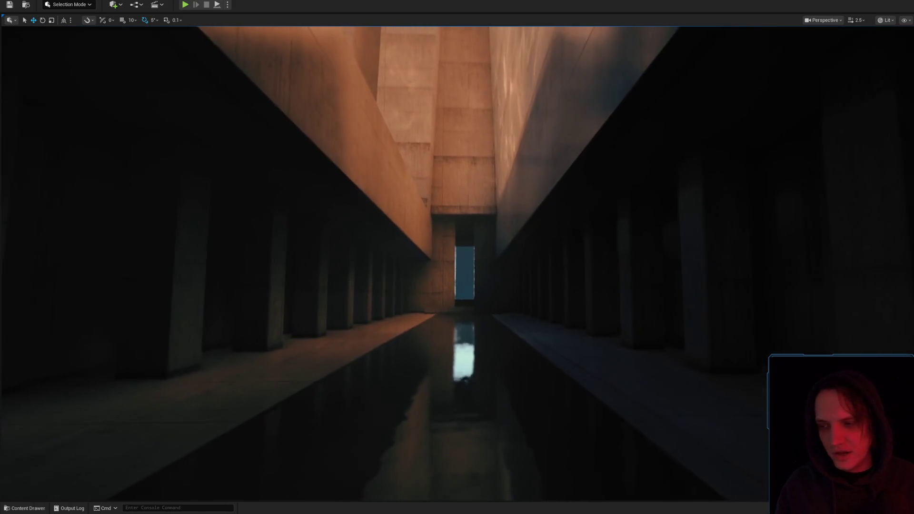
pyautogui.scroll(1, 458, 257)
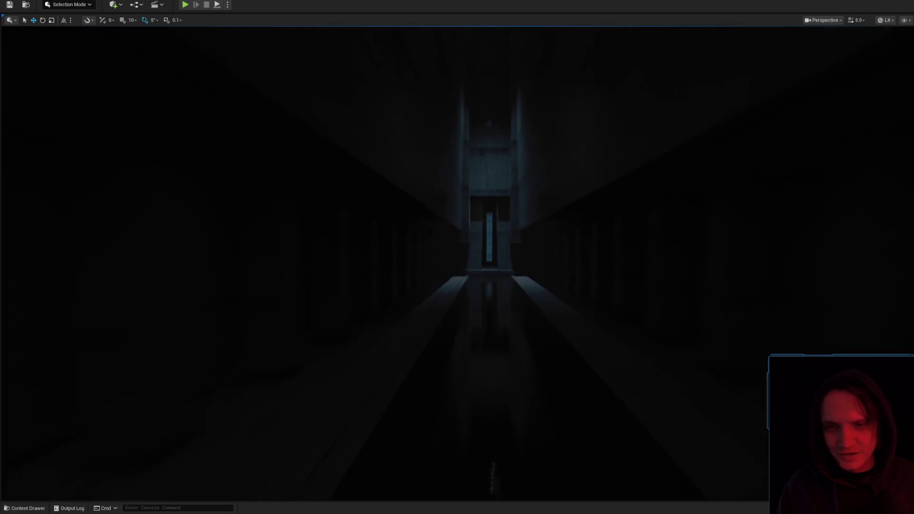
pyautogui.press('w')
pyautogui.press('w')
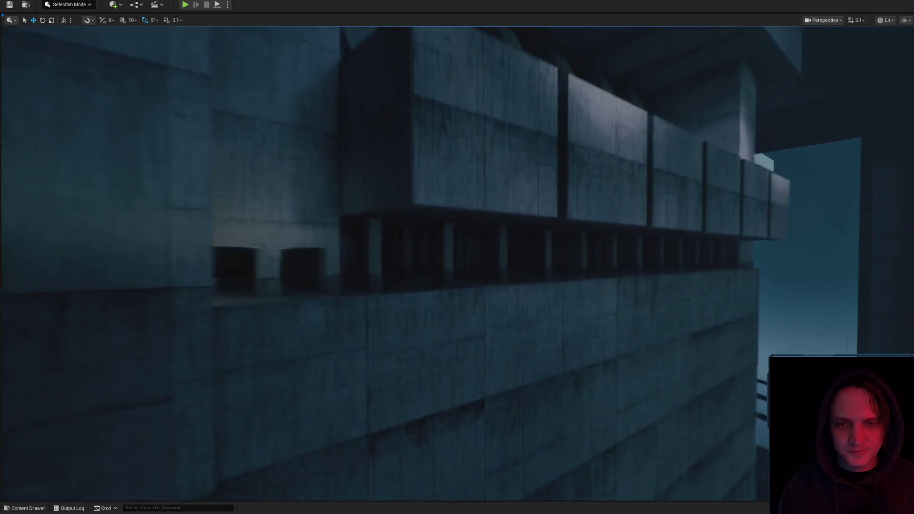
pyautogui.press('w')
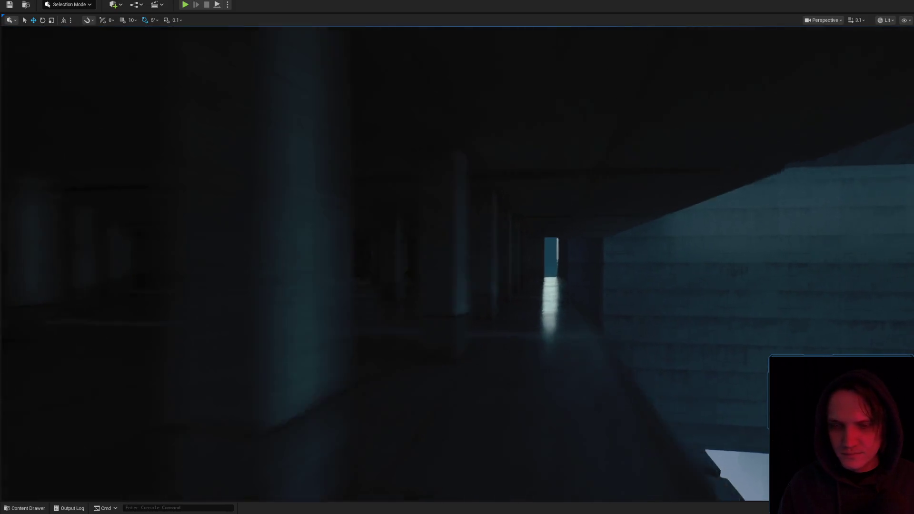
pyautogui.press('w')
pyautogui.scroll(2, 457, 257)
pyautogui.press('w')
pyautogui.press('w')
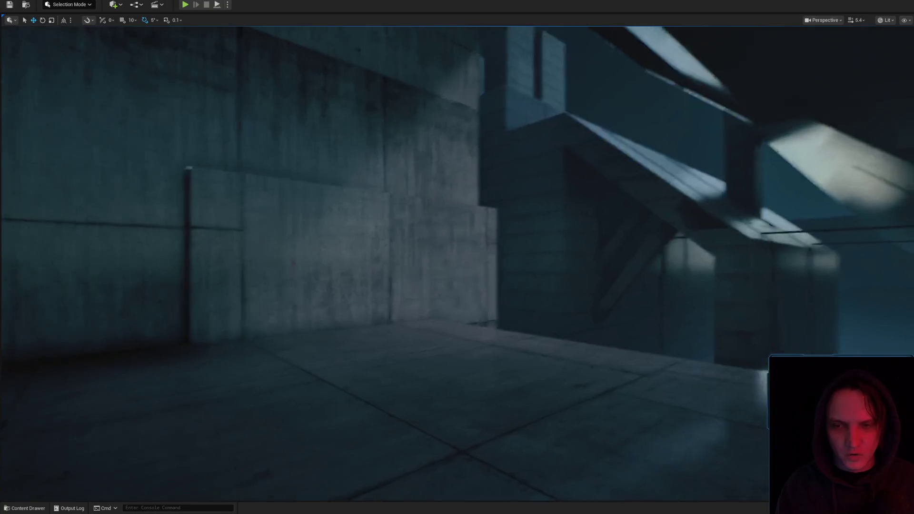
pyautogui.scroll(-1, 458, 257)
pyautogui.press('w')
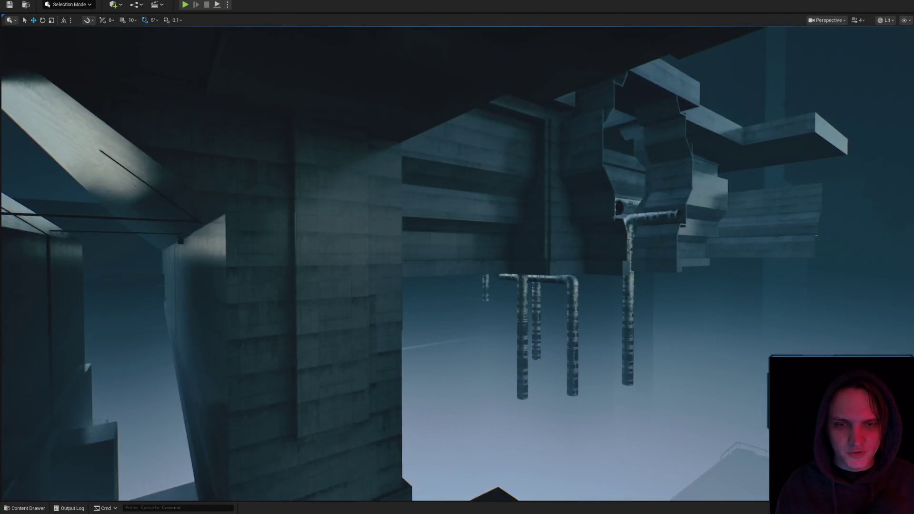
pyautogui.press('w')
pyautogui.scroll(-1, 457, 257)
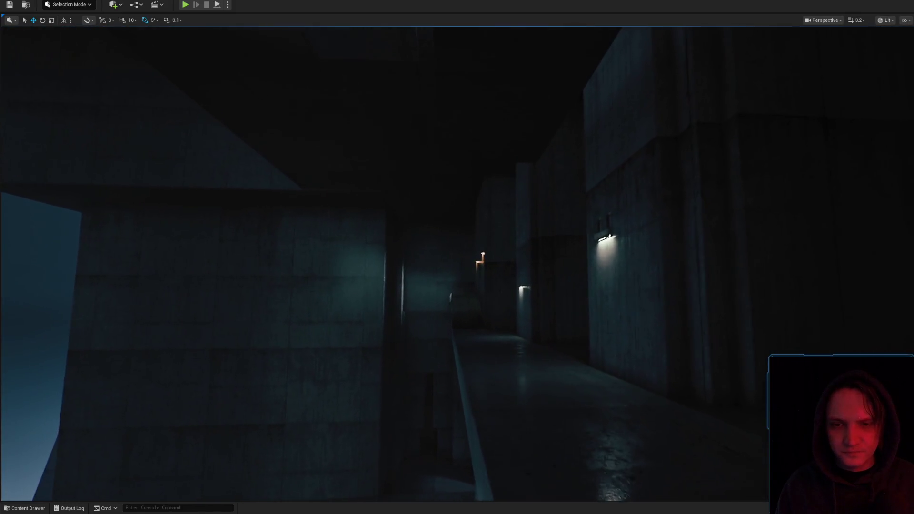
pyautogui.press('w')
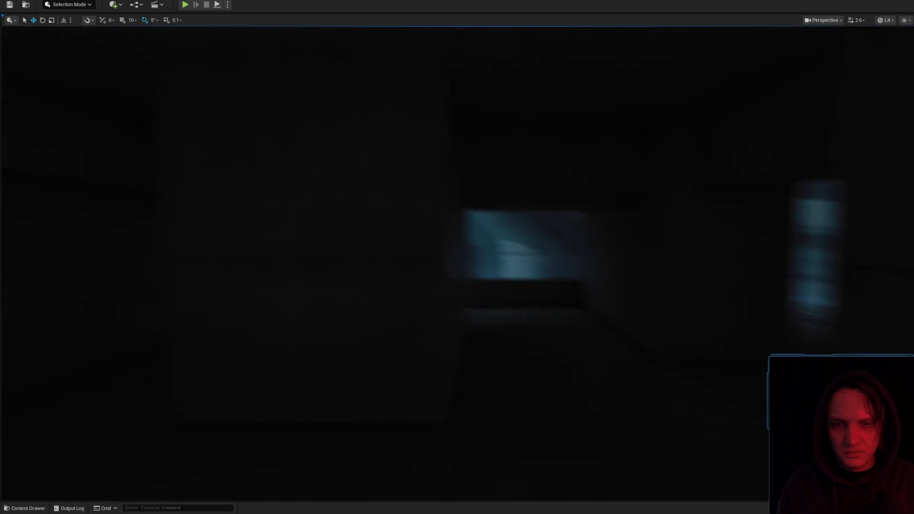
pyautogui.press('w')
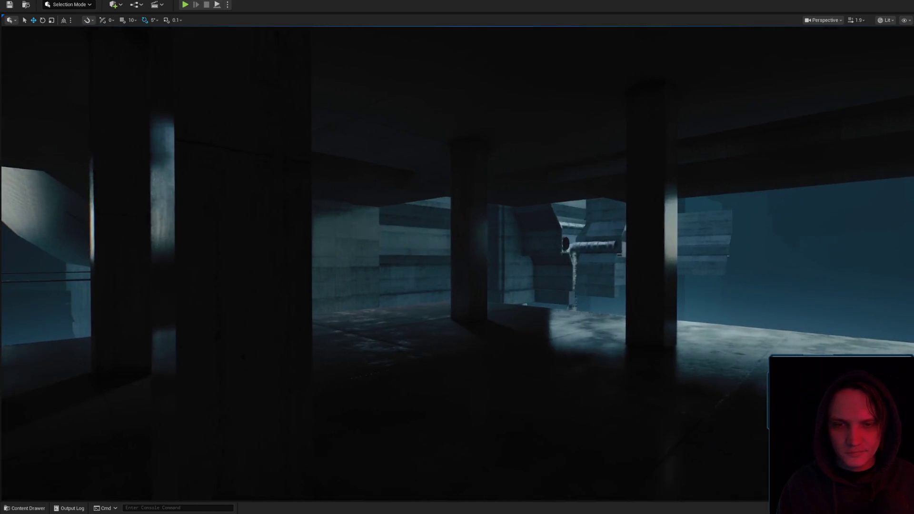
pyautogui.press('w')
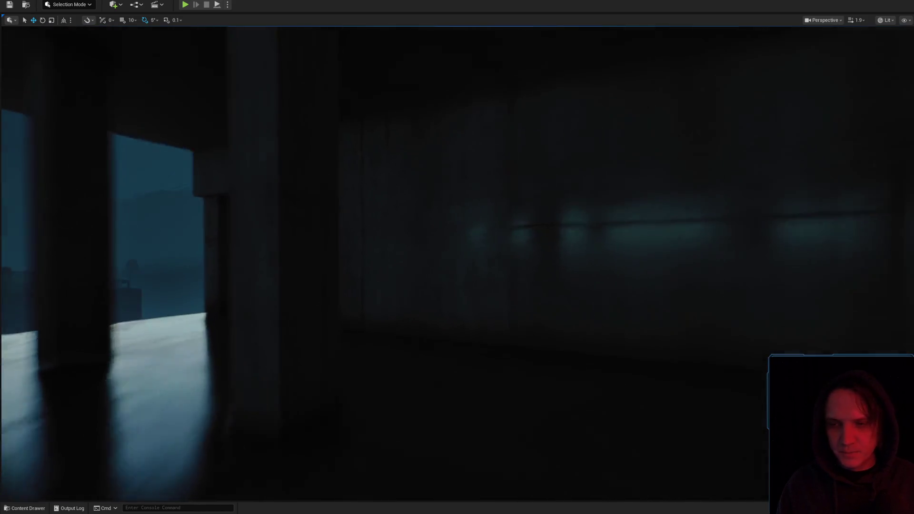
pyautogui.press('w')
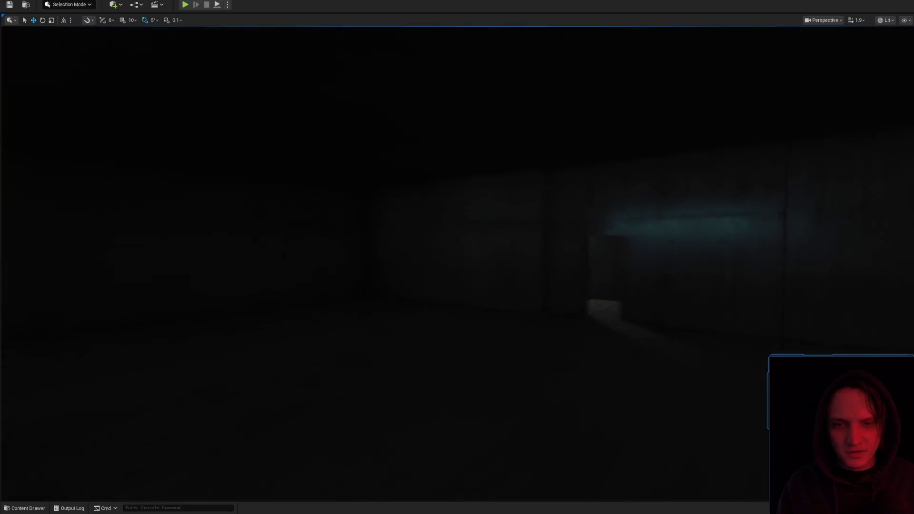
pyautogui.press('w')
pyautogui.scroll(-2, 457, 262)
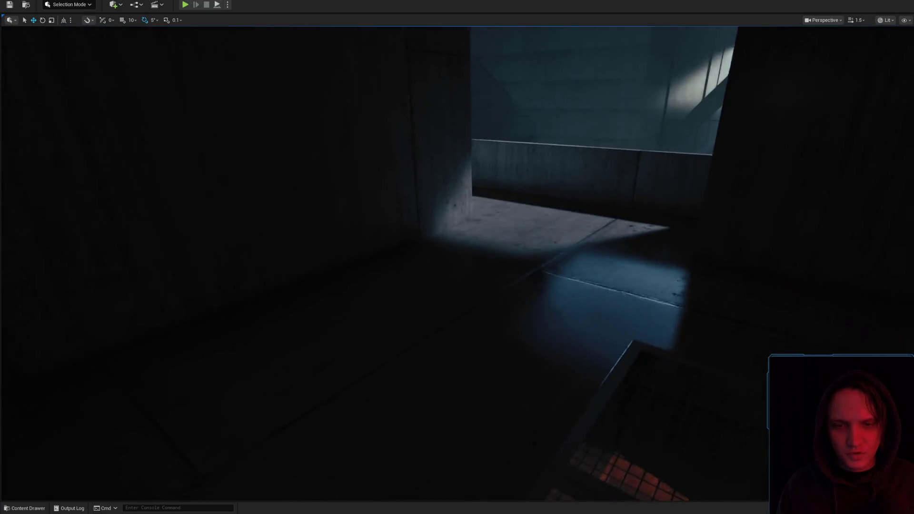
pyautogui.press('w')
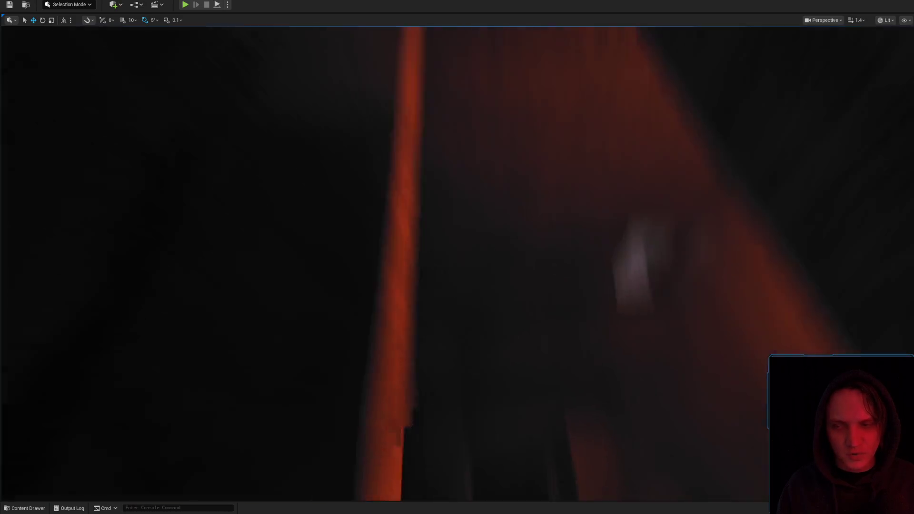
pyautogui.press('w')
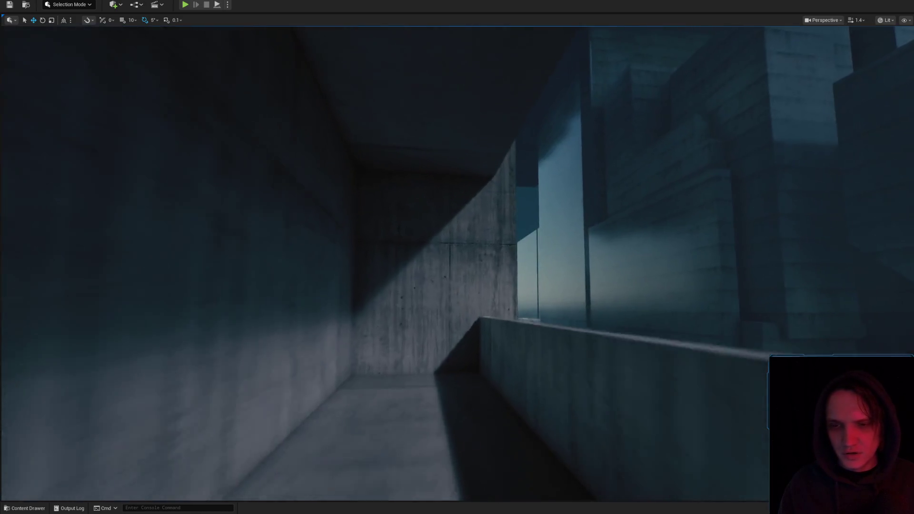
pyautogui.press('w')
pyautogui.scroll(2, 457, 262)
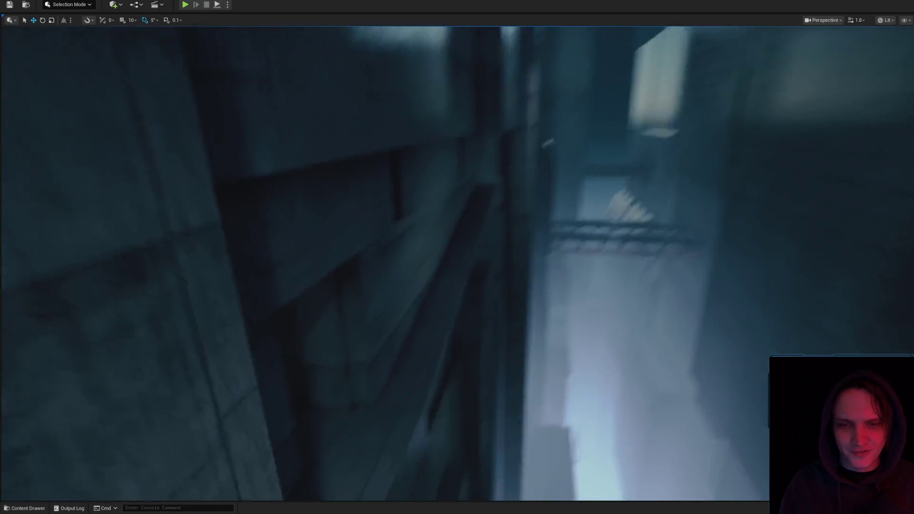
pyautogui.press('w')
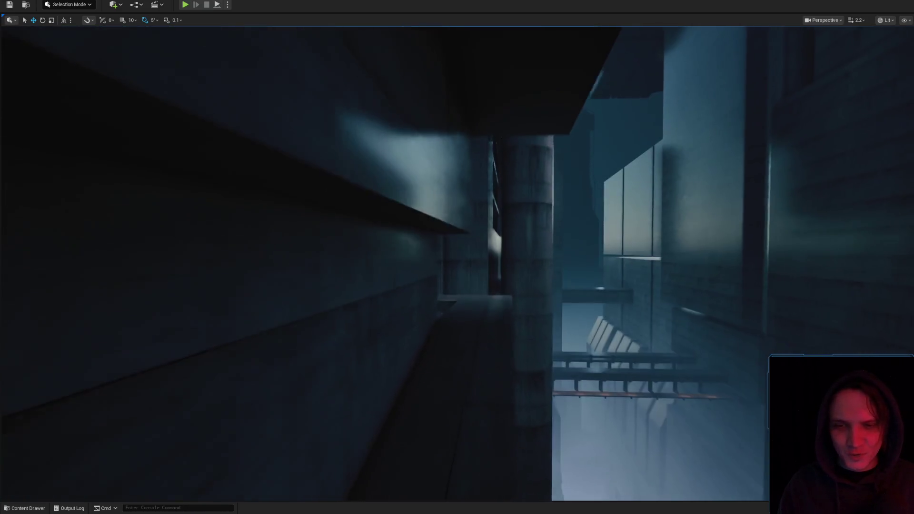
pyautogui.press('w')
pyautogui.scroll(-2, 457, 262)
pyautogui.press('w')
pyautogui.press('w')
pyautogui.scroll(1, 458, 262)
pyautogui.press('w')
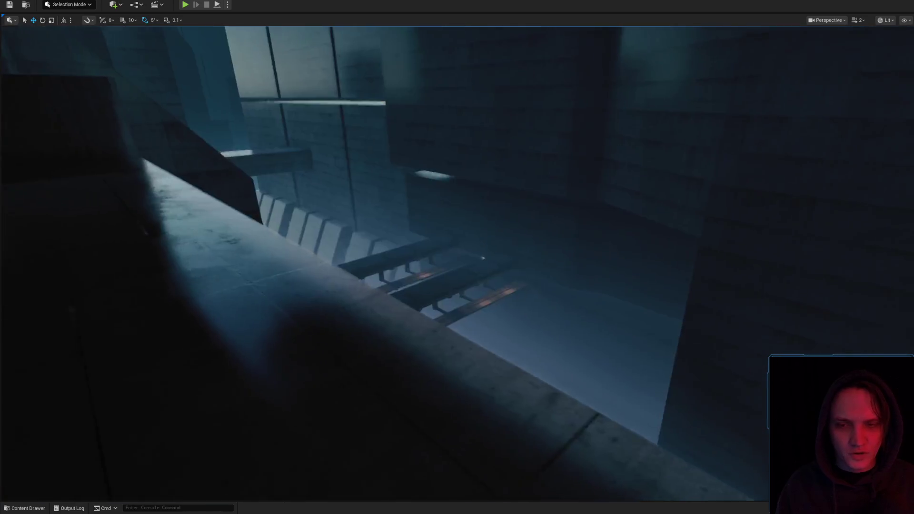
pyautogui.press('w')
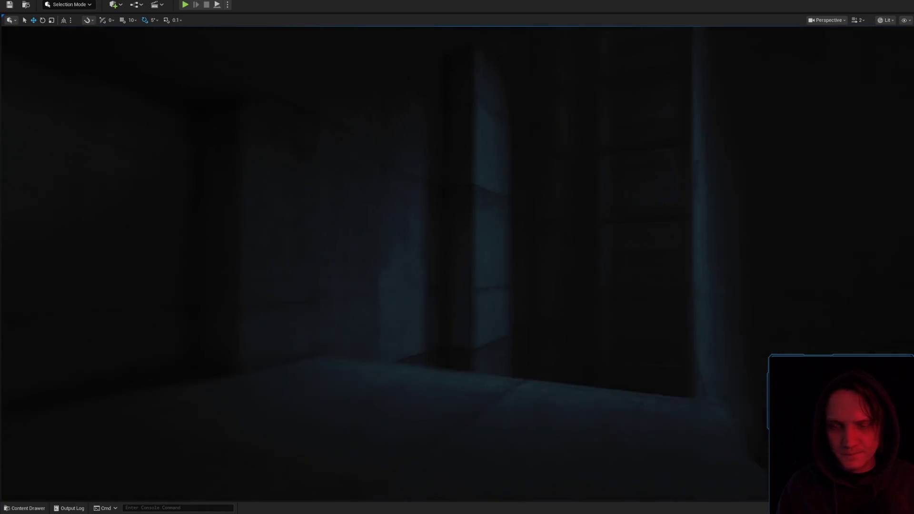
pyautogui.press('w')
pyautogui.press('w')
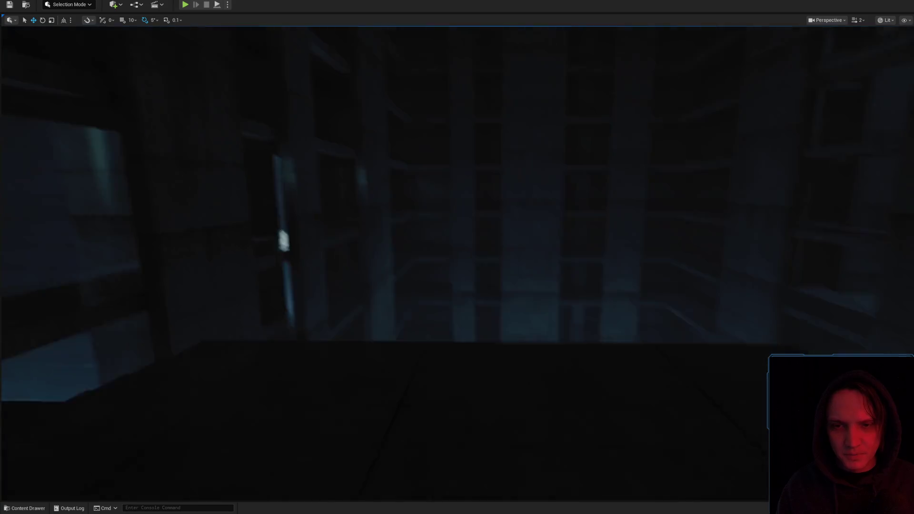
pyautogui.press('w')
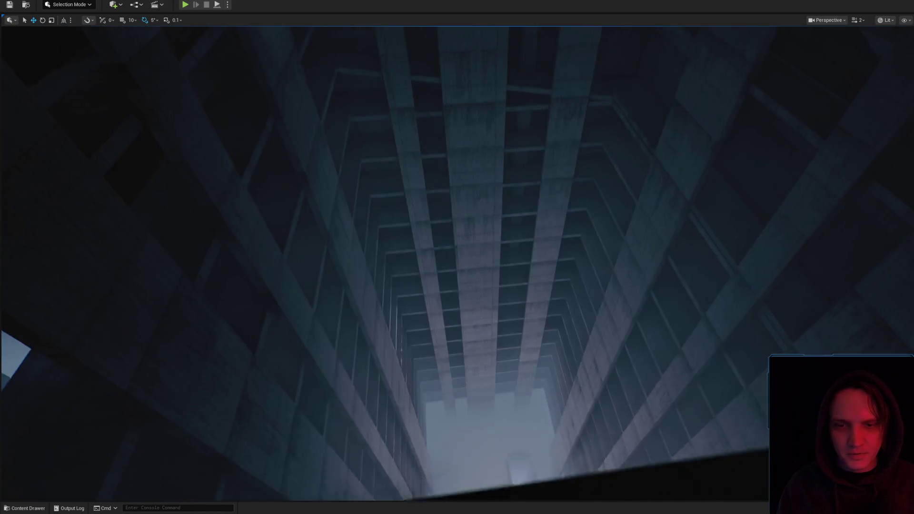
pyautogui.press('w')
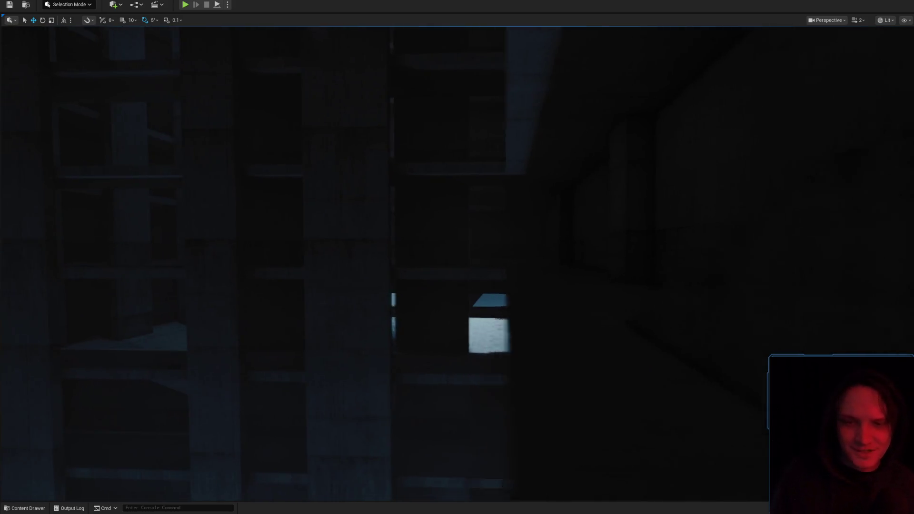
pyautogui.scroll(1, 458, 257)
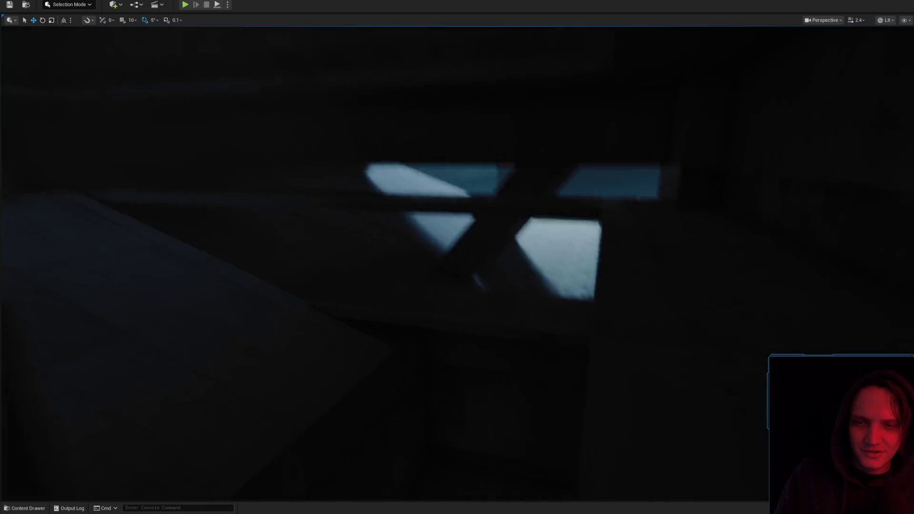
pyautogui.scroll(-3, 457, 257)
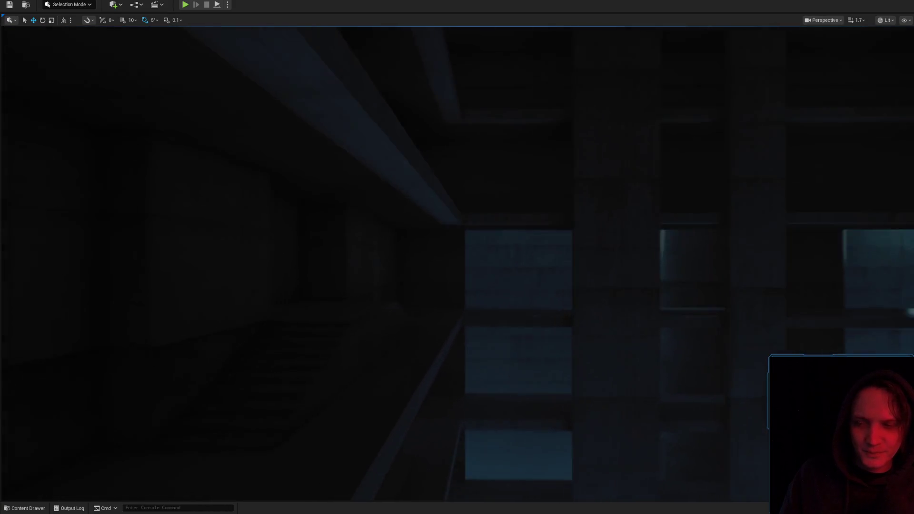
pyautogui.scroll(3, 457, 257)
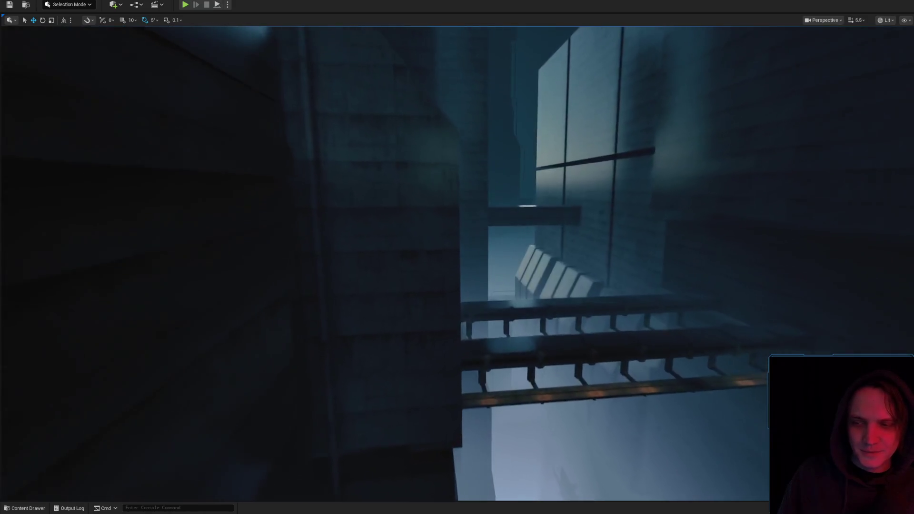
pyautogui.scroll(-2, 457, 258)
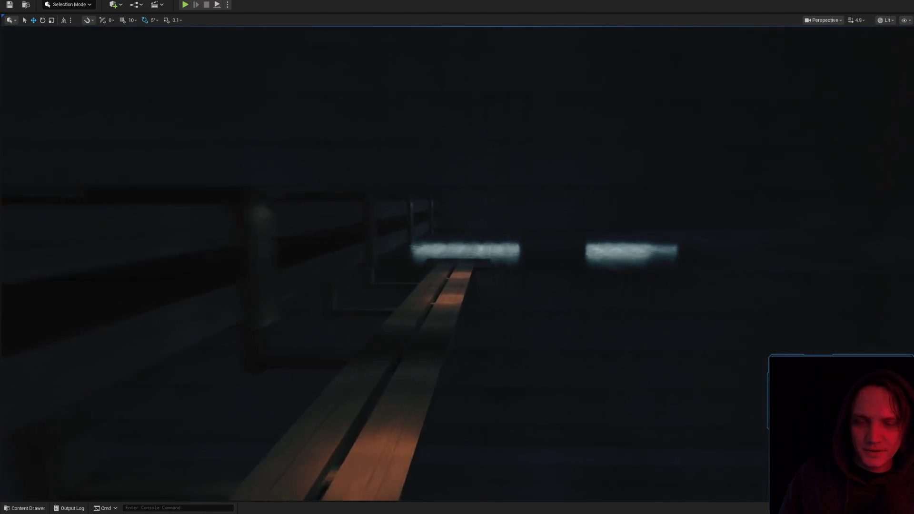
pyautogui.scroll(2, 457, 257)
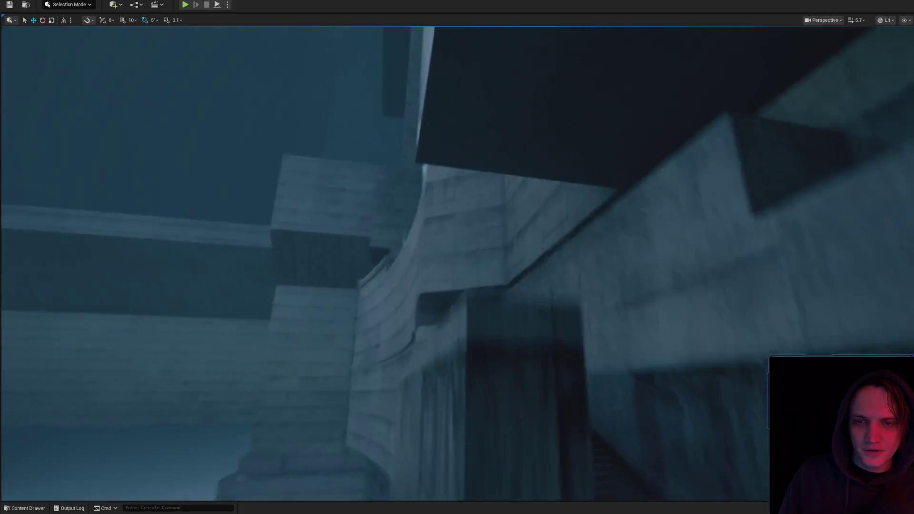
pyautogui.scroll(-2, 457, 257)
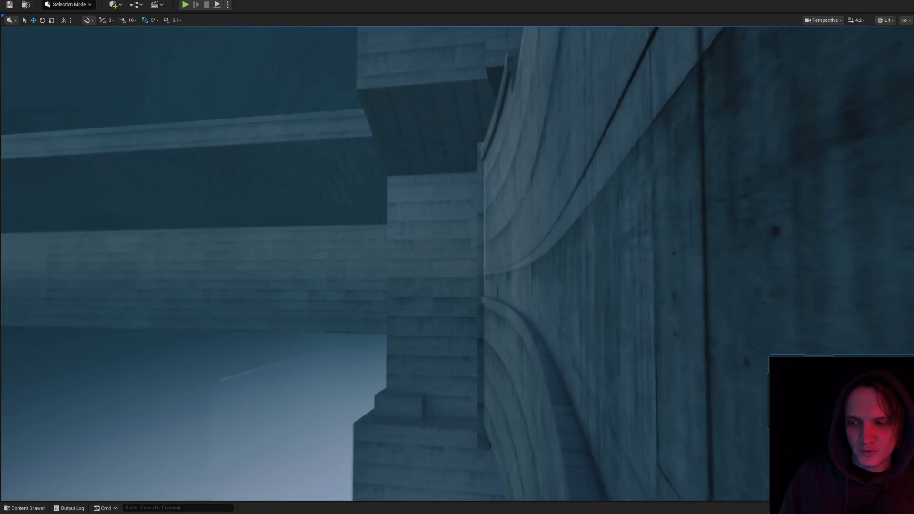
pyautogui.scroll(-2, 457, 257)
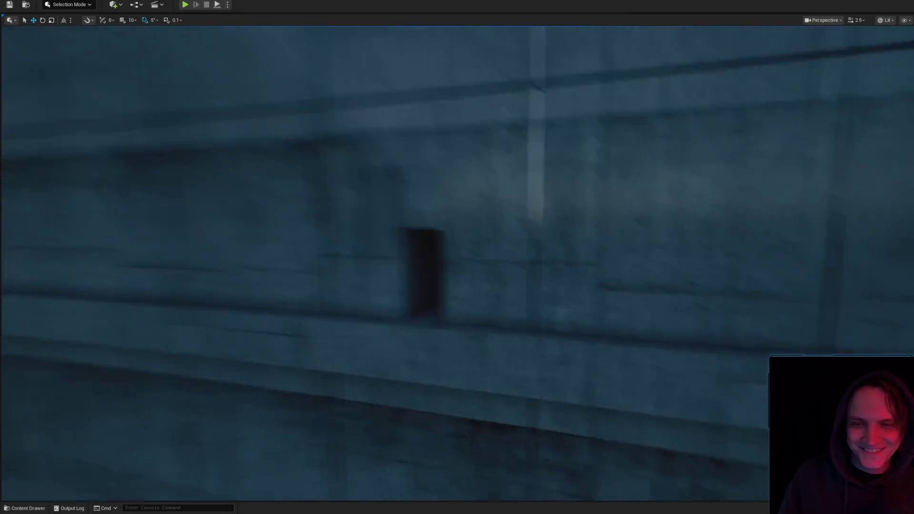
pyautogui.scroll(-2, 457, 257)
pyautogui.scroll(-2, 457, 257)
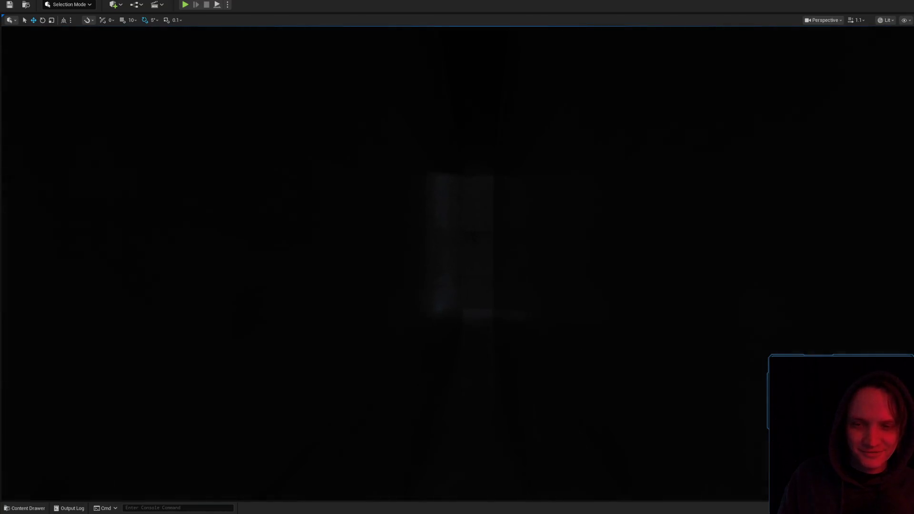
pyautogui.scroll(-2, 457, 257)
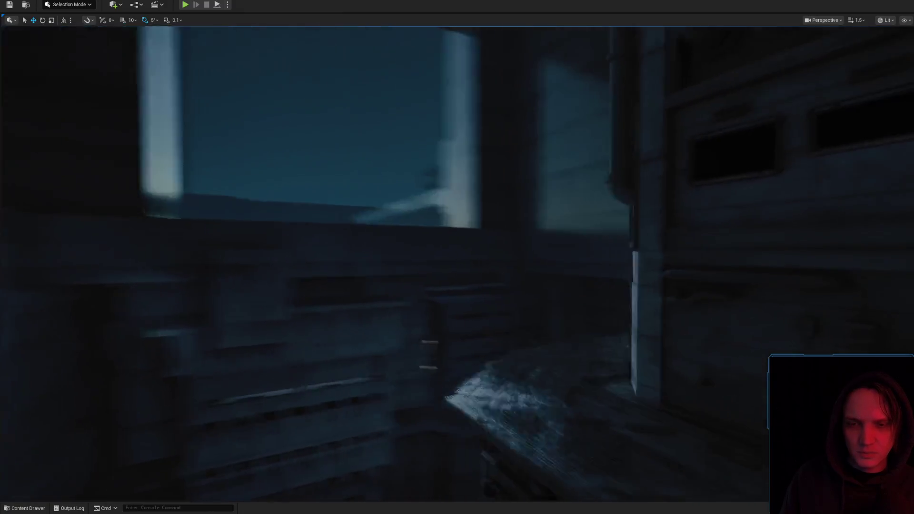
pyautogui.scroll(-1, 385, 263)
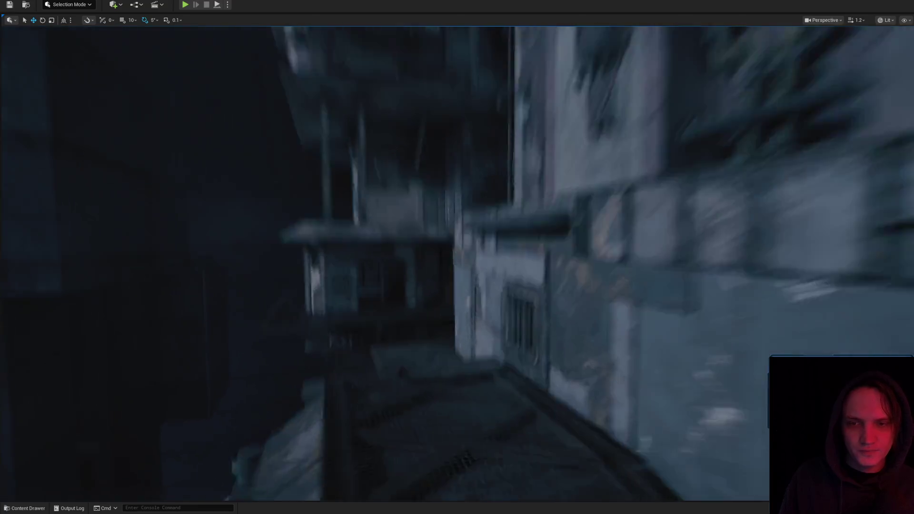
pyautogui.scroll(-1, 384, 263)
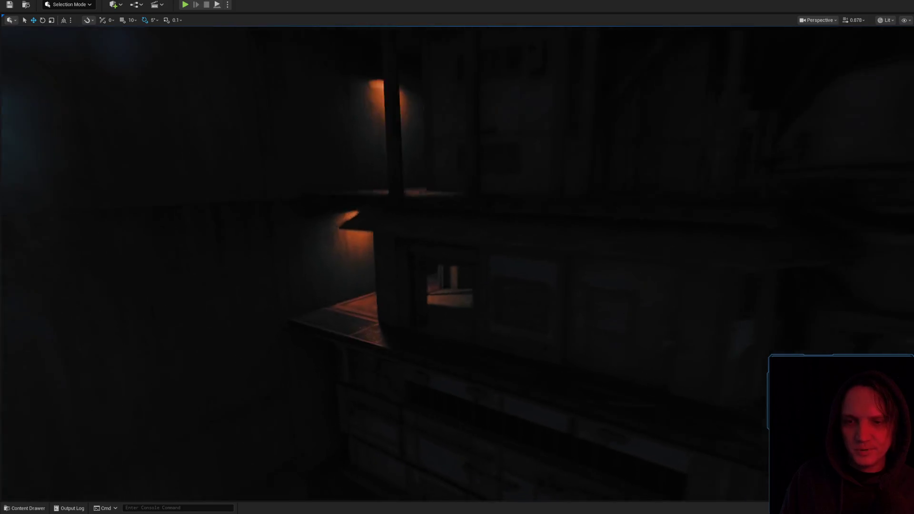
pyautogui.scroll(-1, 384, 263)
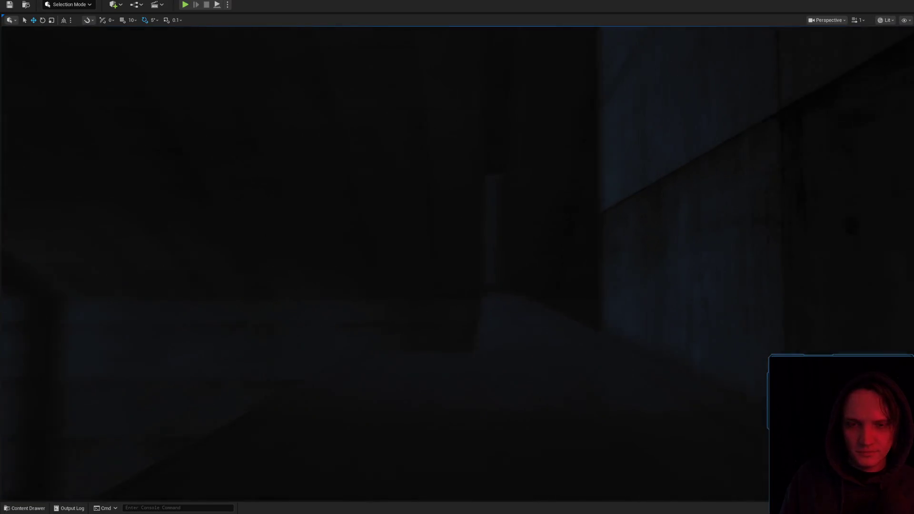
pyautogui.scroll(2, 457, 257)
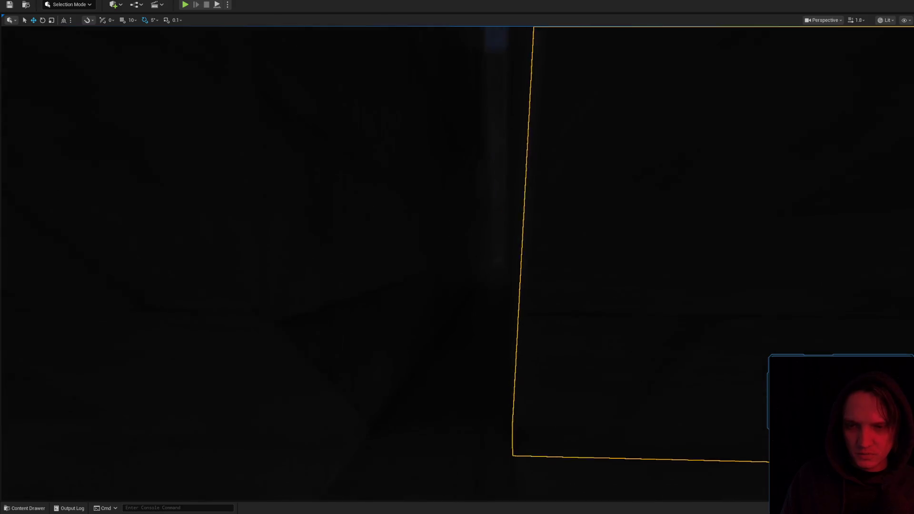
pyautogui.scroll(2, 457, 262)
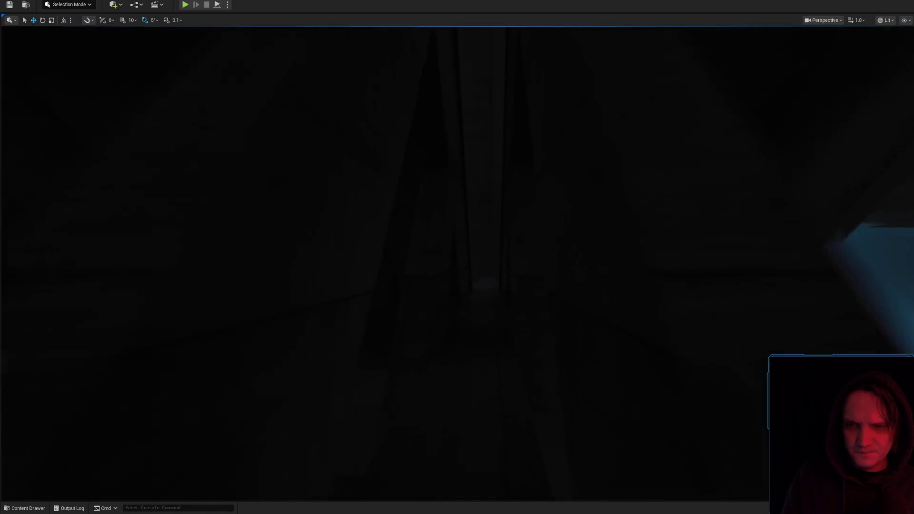
pyautogui.scroll(3, 457, 262)
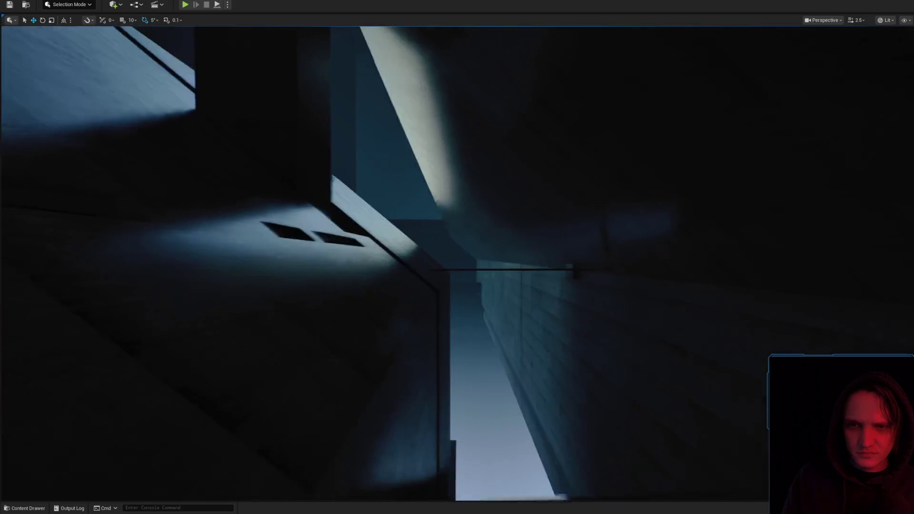
pyautogui.scroll(-2, 457, 262)
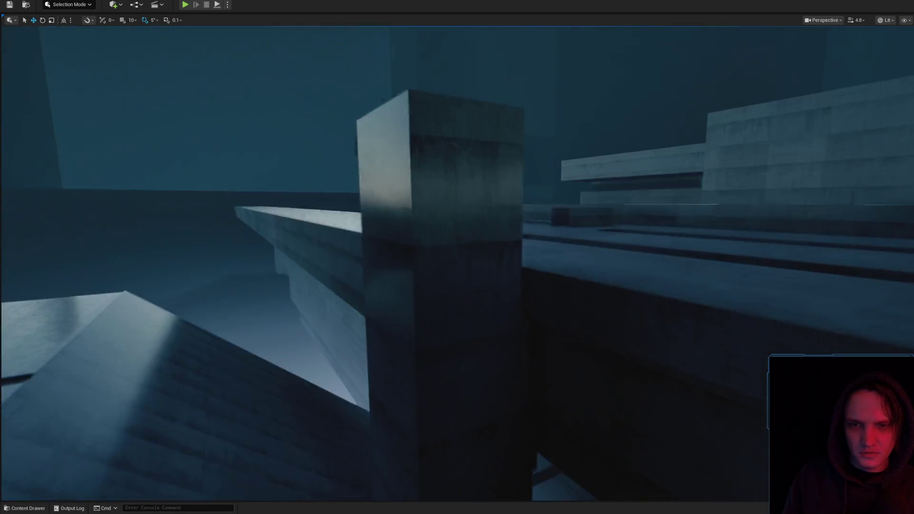
pyautogui.scroll(1, 457, 262)
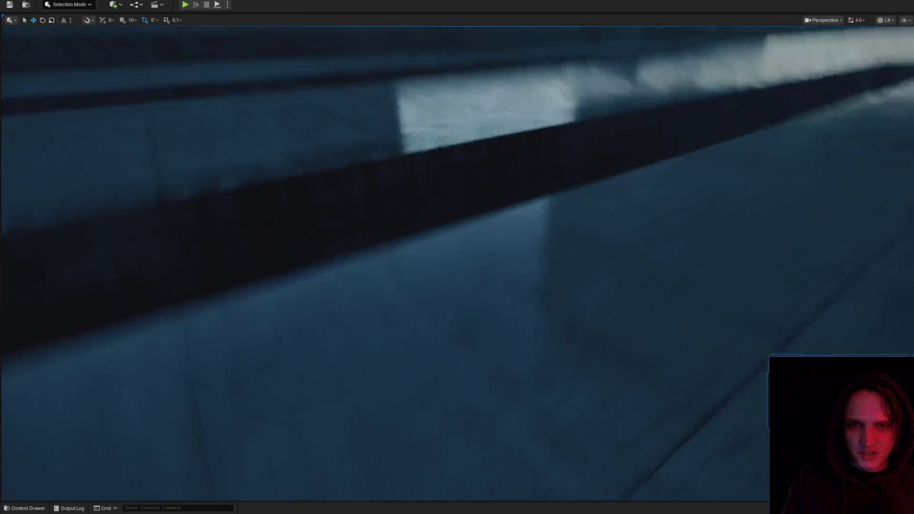
pyautogui.scroll(-1, 457, 262)
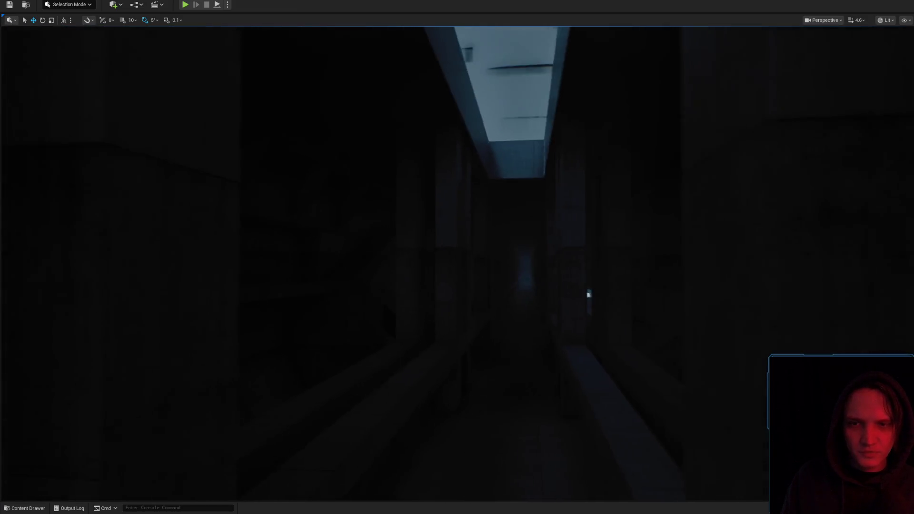
pyautogui.scroll(-2, 457, 261)
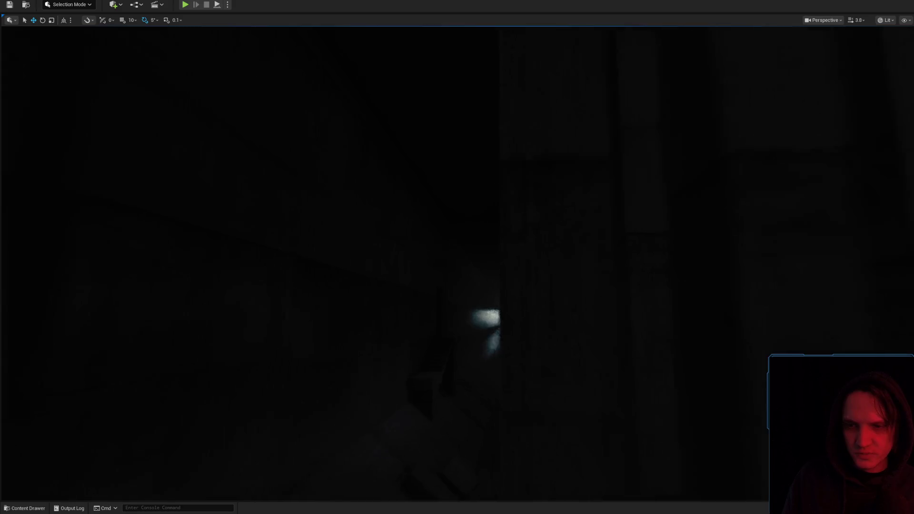
pyautogui.moveTo(511, 197); pyautogui.dragTo(510, 197)
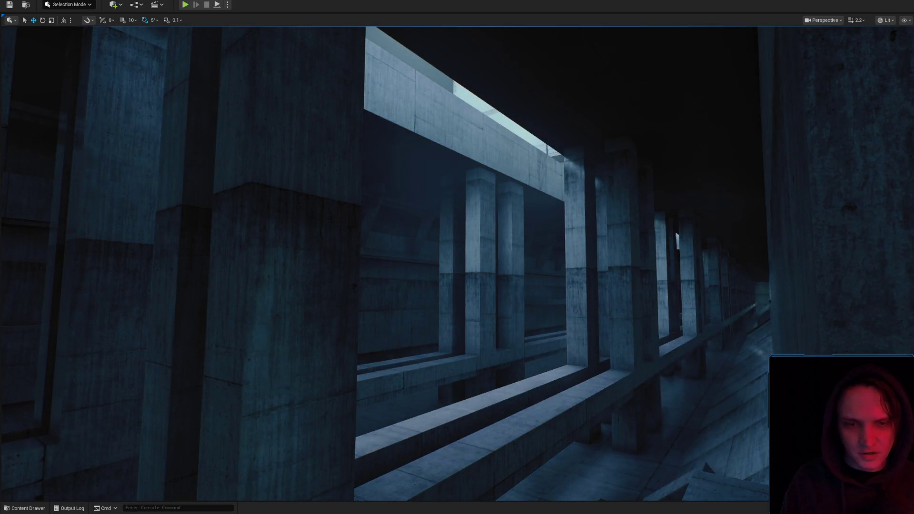
pyautogui.moveTo(511, 197); pyautogui.dragTo(511, 197)
pyautogui.moveTo(583, 261); pyautogui.dragTo(583, 261)
pyautogui.moveTo(472, 265); pyautogui.dragTo(472, 266)
pyautogui.scroll(3, 473, 265)
pyautogui.scroll(1, 472, 265)
pyautogui.scroll(-2, 473, 266)
pyautogui.moveTo(600, 291); pyautogui.dragTo(599, 291)
pyautogui.scroll(-1, 599, 292)
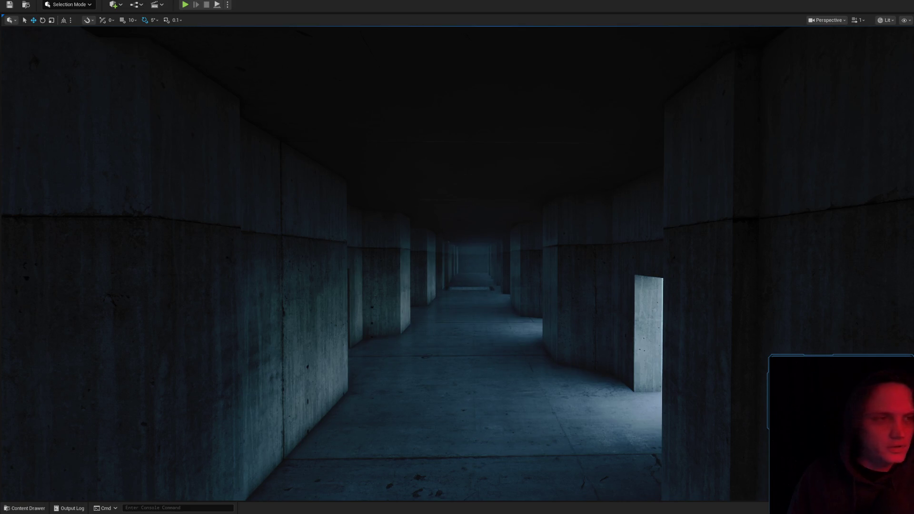
pyautogui.hotkey('alt', 'Tab')
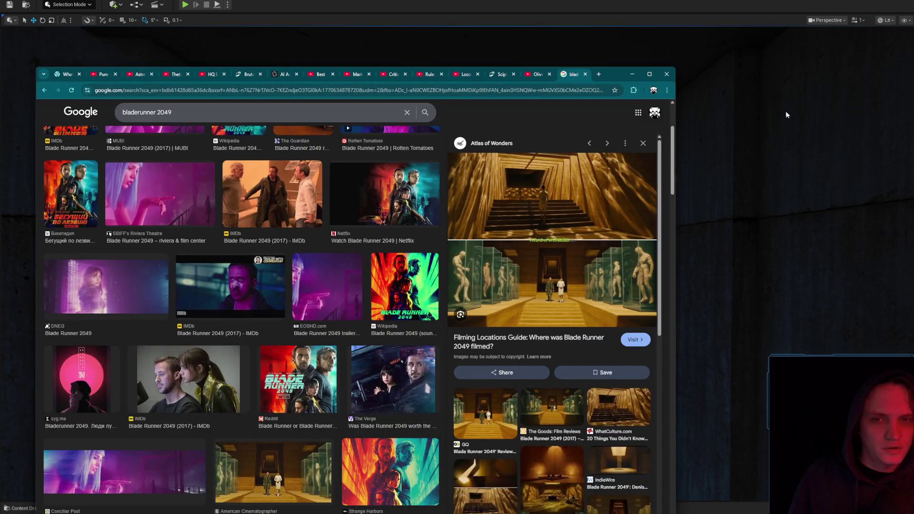
# Replace the query with 'Michael Whelan the abyss' and run the image search
pyautogui.moveTo(616, 72); pyautogui.dragTo(913, 71)
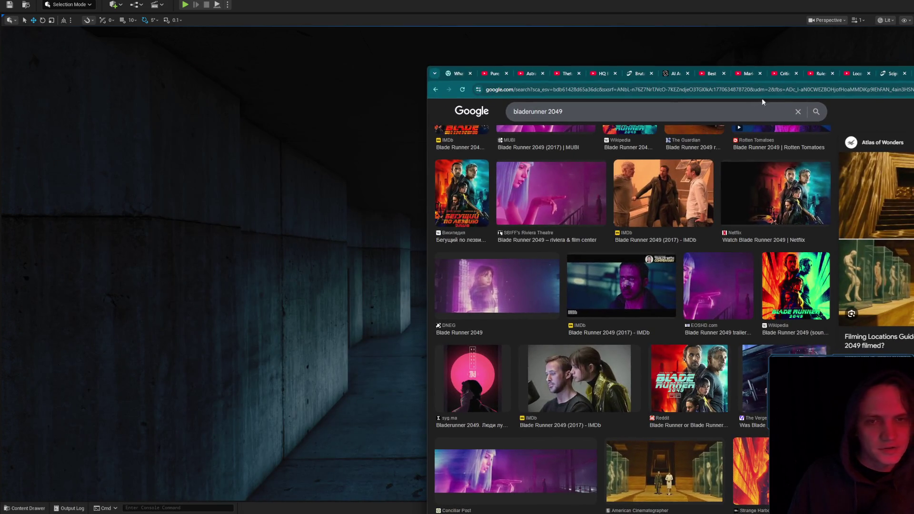
pyautogui.moveTo(564, 112); pyautogui.dragTo(547, 111)
pyautogui.hotkey('ctrl', 'a')
pyautogui.press('BackSpace')
pyautogui.write('Mic')
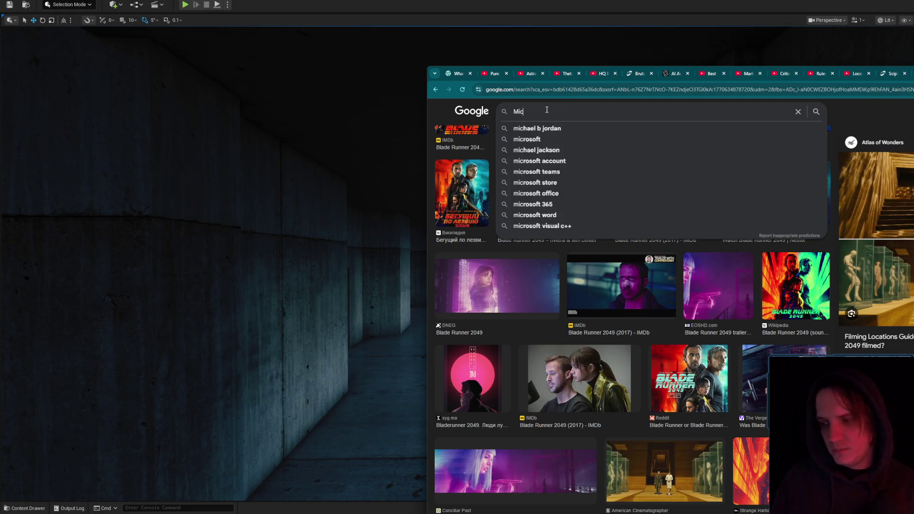
pyautogui.write('hael me')
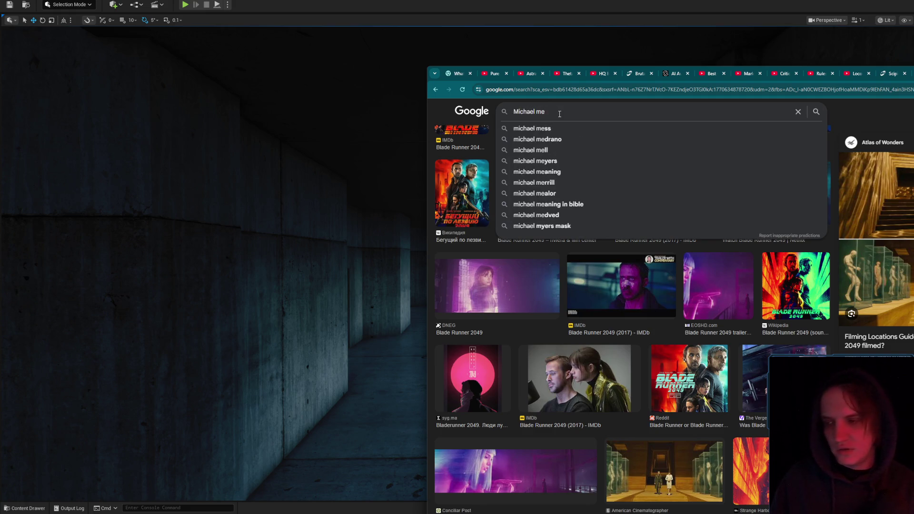
pyautogui.press('BackSpace')
pyautogui.press('BackSpace')
pyautogui.write('Whelan')
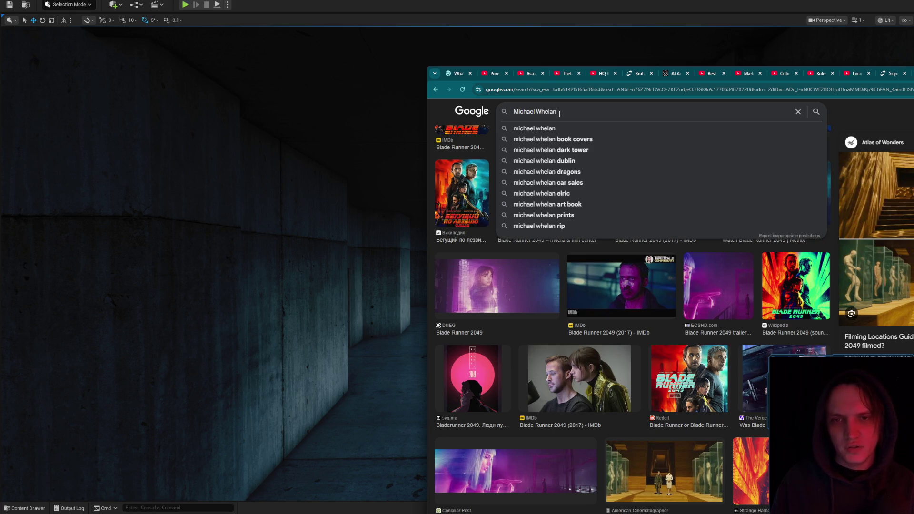
pyautogui.write(' the abyss')
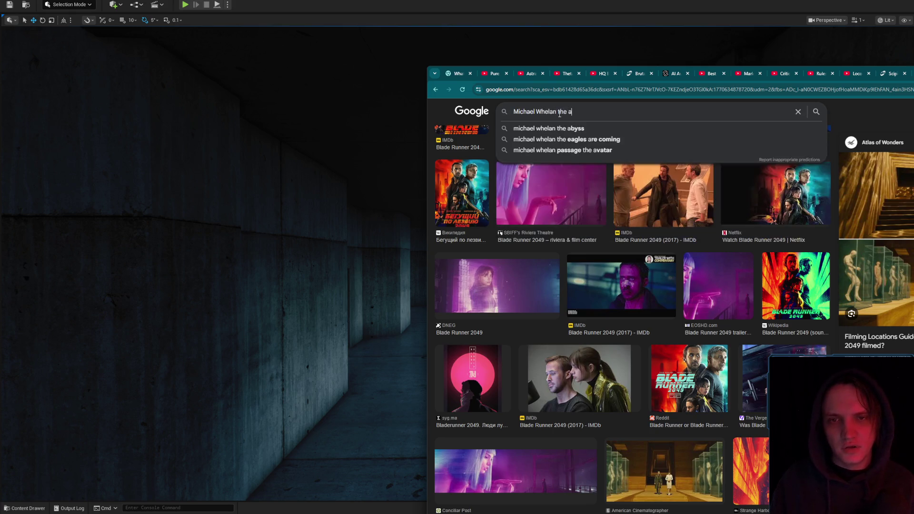
pyautogui.press('Return')
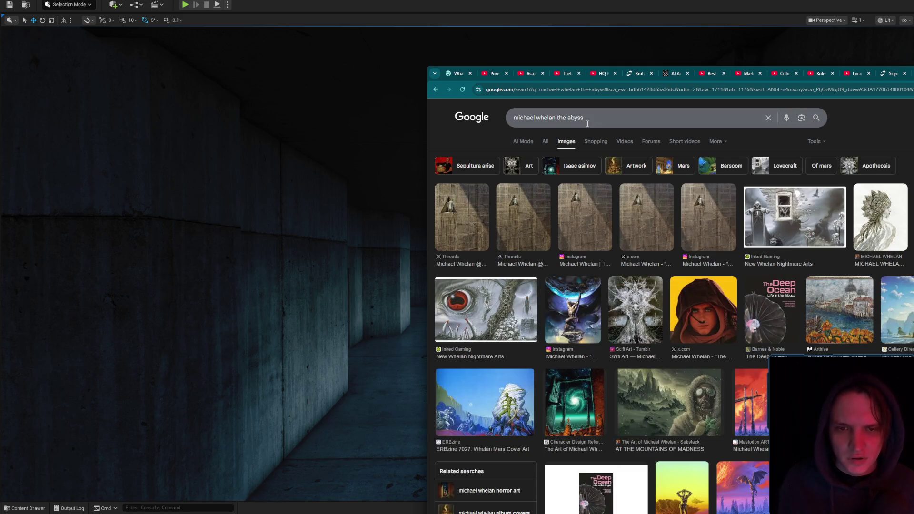
# Preview the Threads, x.com and Instagram copies of The Abyss image
pyautogui.click(472, 213)
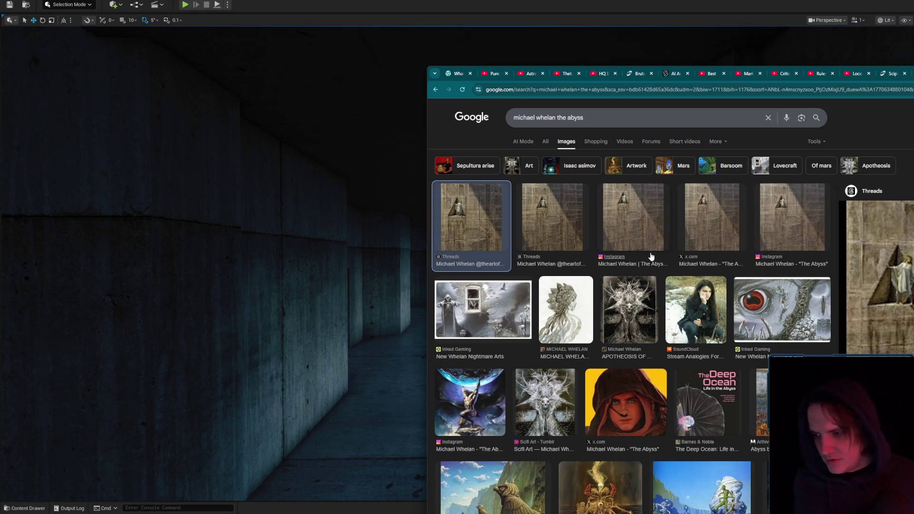
pyautogui.click(573, 213)
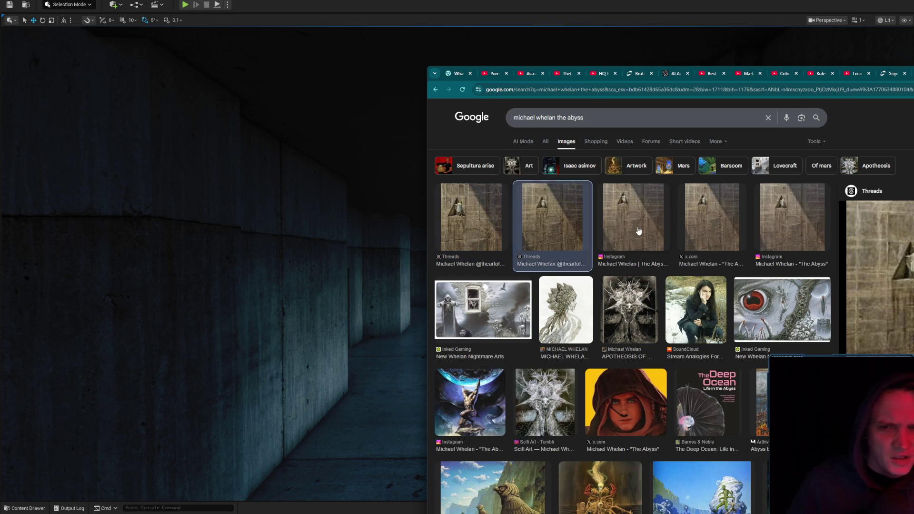
pyautogui.click(702, 222)
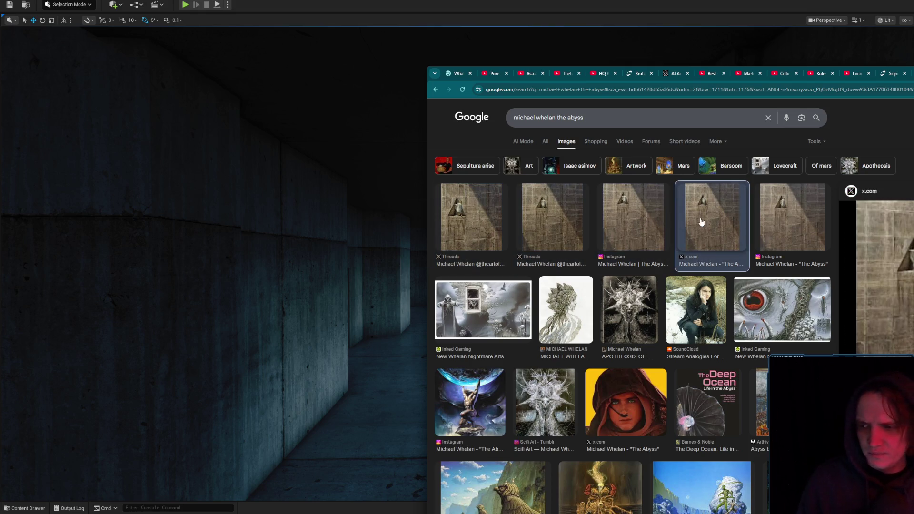
pyautogui.click(772, 232)
pyautogui.click(709, 228)
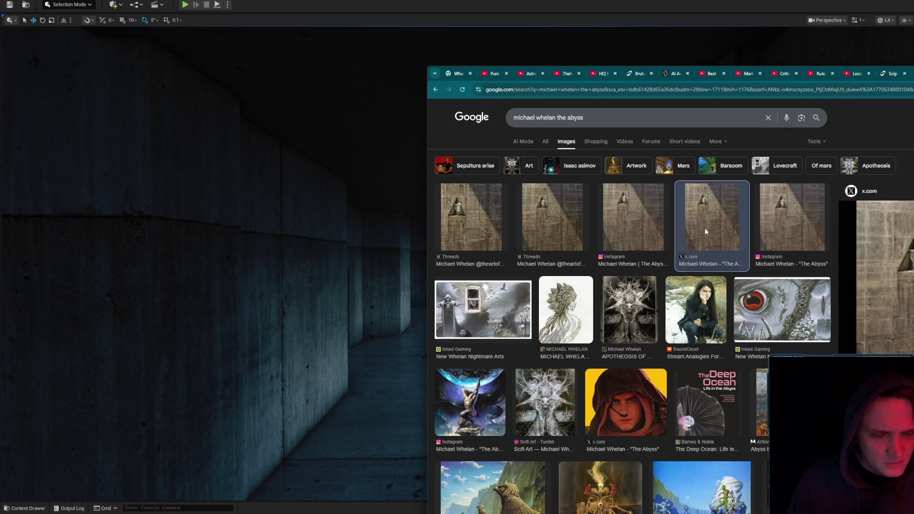
pyautogui.scroll(-2, 727, 292)
pyautogui.scroll(-3, 727, 305)
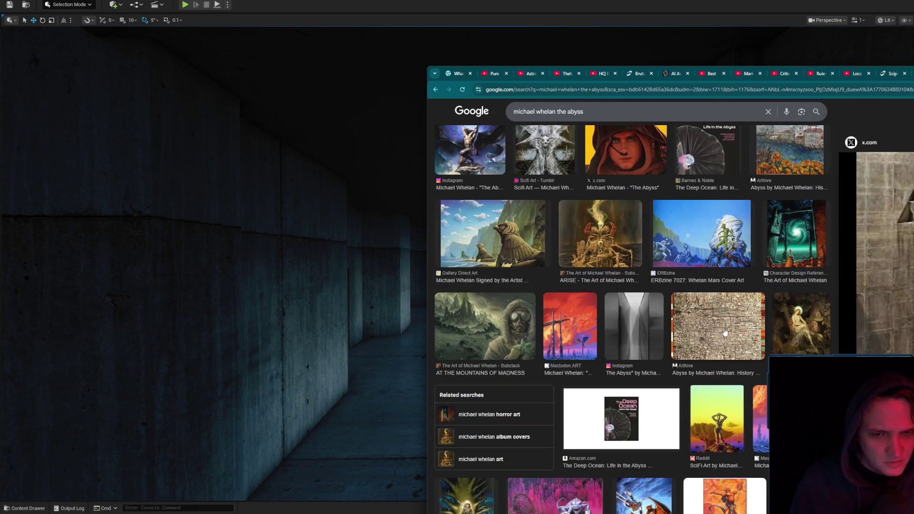
pyautogui.scroll(5, 724, 332)
# Compare the Threads and Instagram previews again, then preview the Mastodon.ART result
pyautogui.click(574, 209)
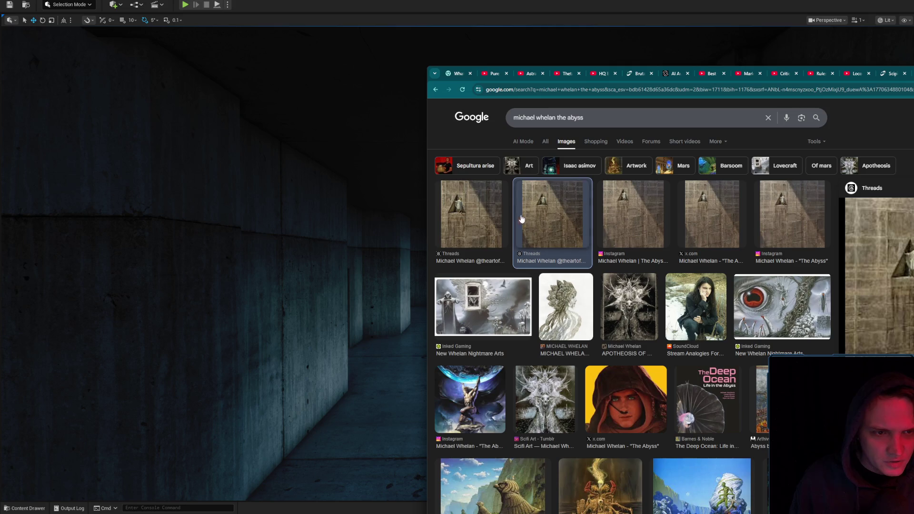
pyautogui.click(471, 214)
pyautogui.click(638, 215)
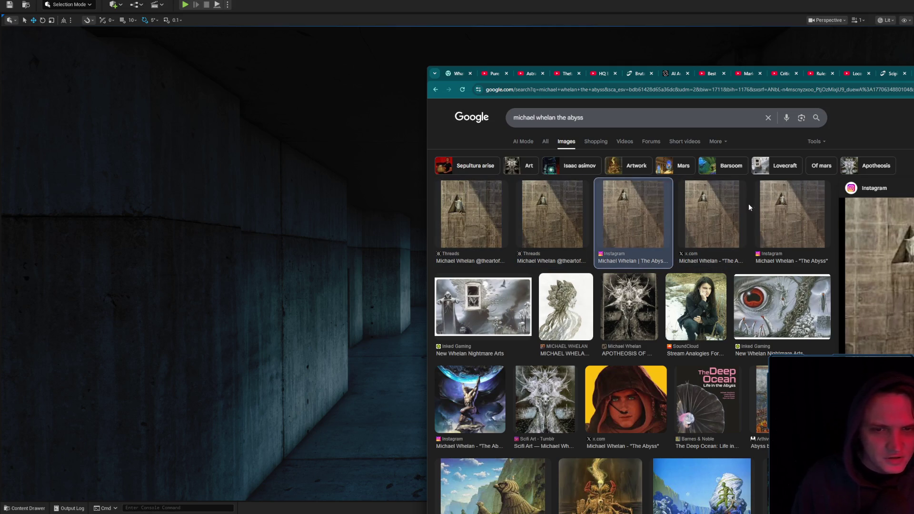
pyautogui.click(791, 215)
pyautogui.scroll(-6, 790, 214)
pyautogui.click(792, 229)
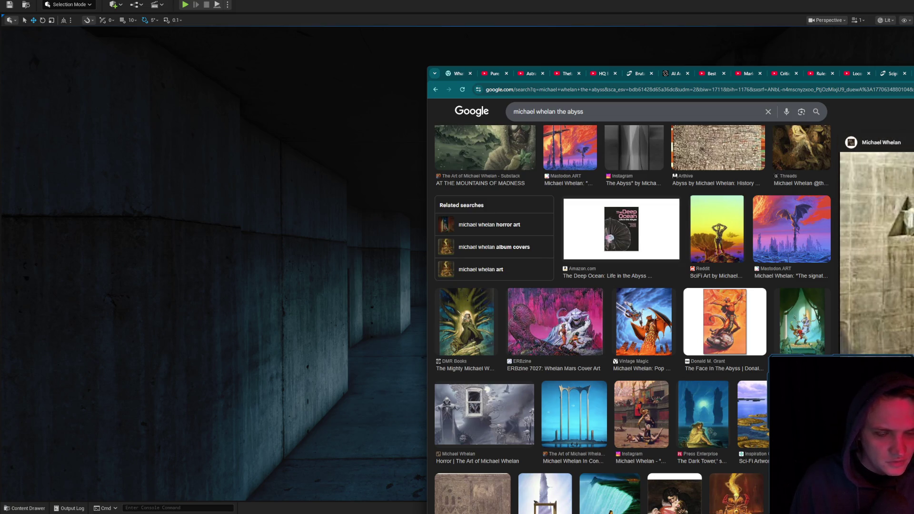
pyautogui.scroll(-5, 893, 318)
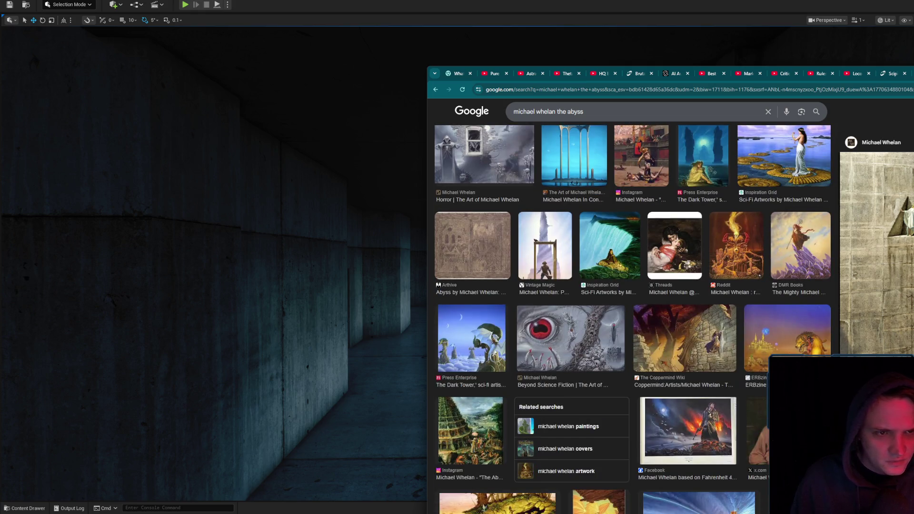
pyautogui.moveTo(913, 79)
pyautogui.mouseDown()
pyautogui.moveTo(913, 70)
pyautogui.moveTo(887, 66)
pyautogui.mouseUp()
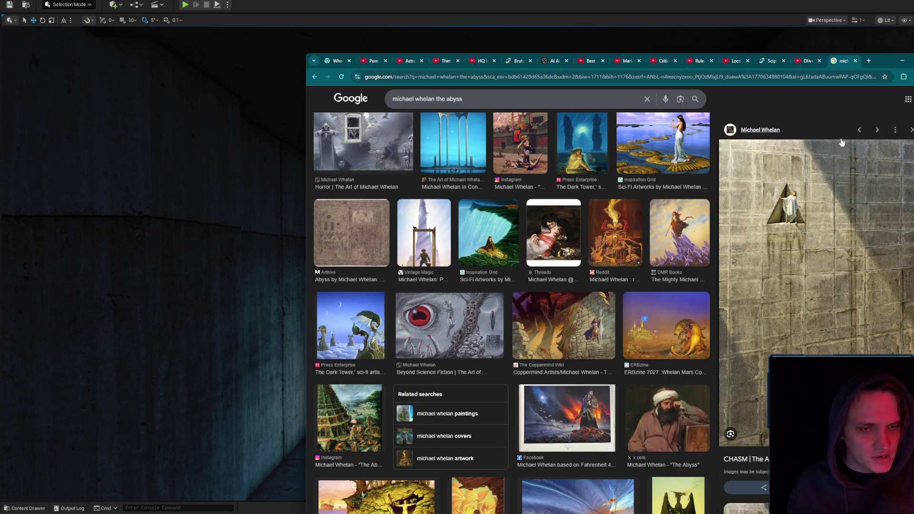
# Preview PENDULUM, then FREEFALL, and open FREEFALL's michaelwhelan.com page in a new tab
pyautogui.scroll(-3, 859, 256)
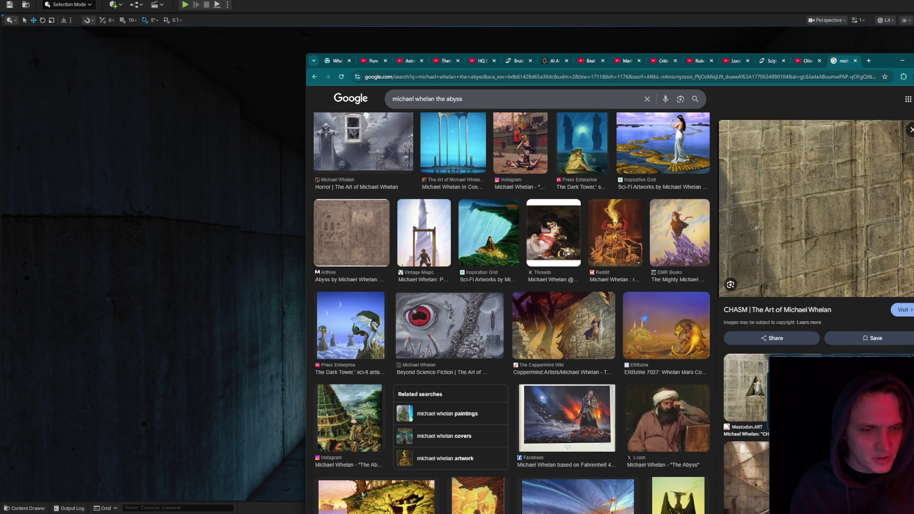
pyautogui.click(852, 376)
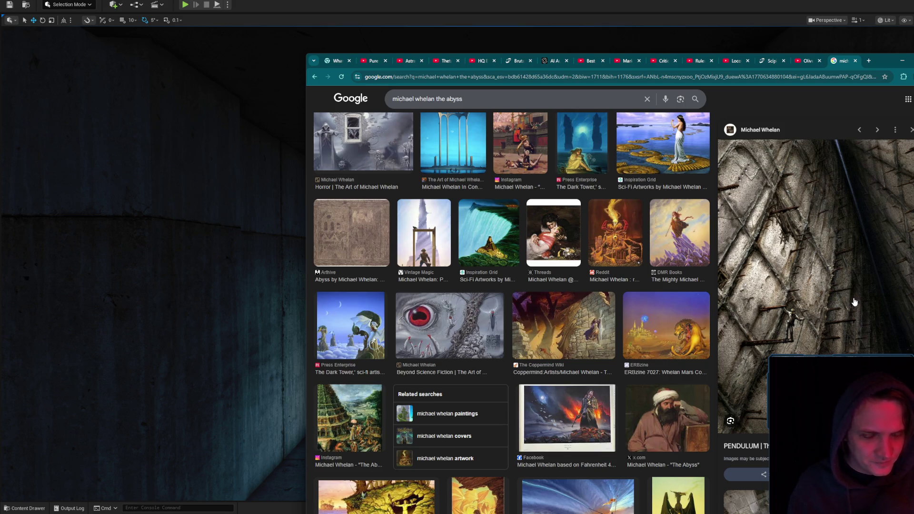
pyautogui.scroll(-4, 854, 302)
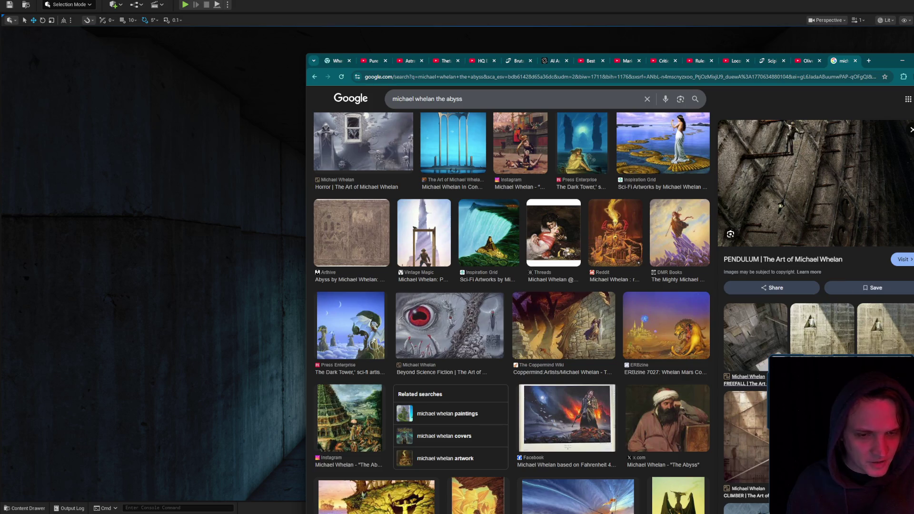
pyautogui.click(771, 339)
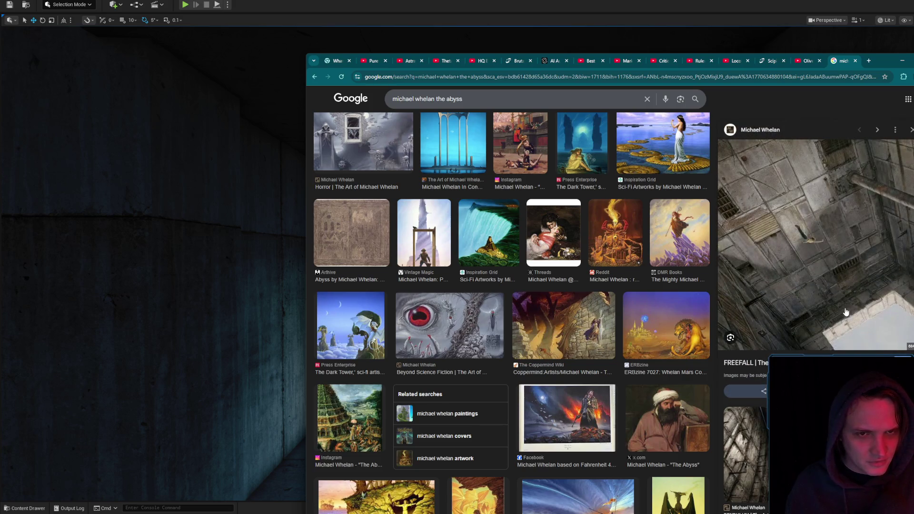
pyautogui.middleClick(826, 216)
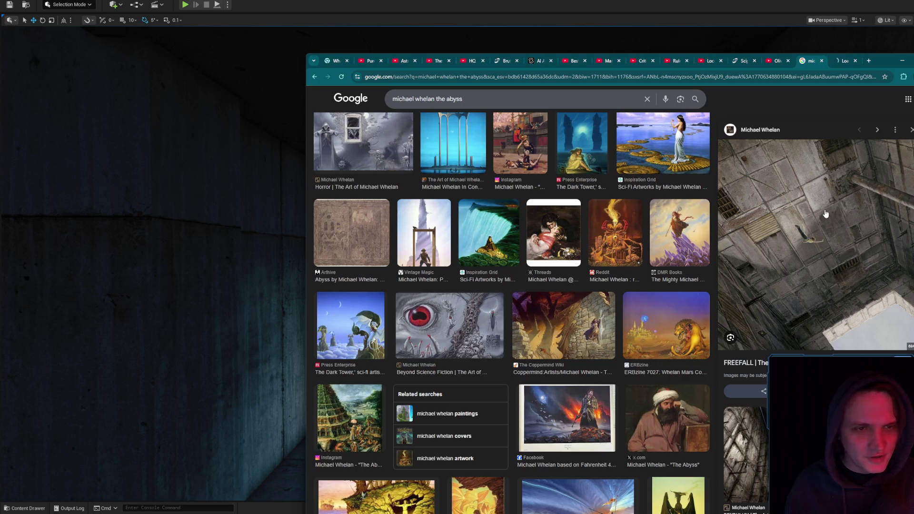
pyautogui.middleClick(835, 229)
pyautogui.click(844, 65)
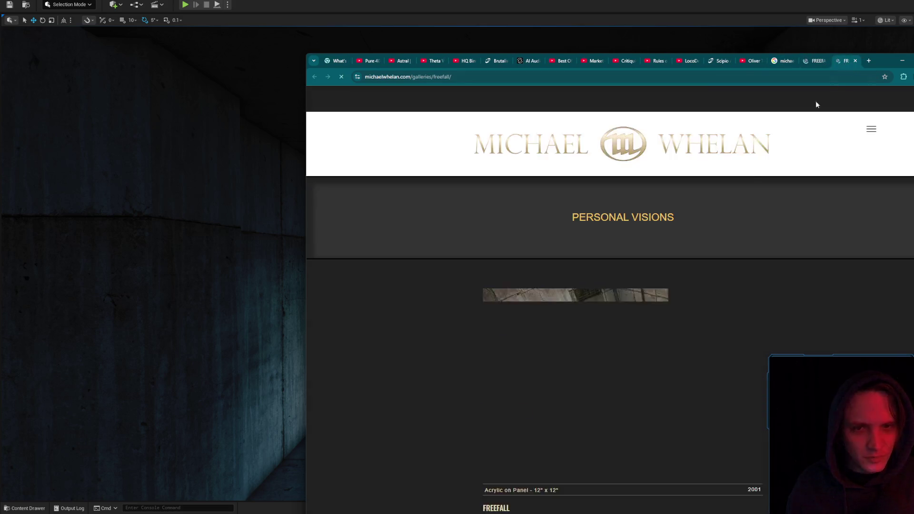
# Enlarge the FREEFALL painting, then close the duplicate tab to revisit the search results
pyautogui.click(609, 279)
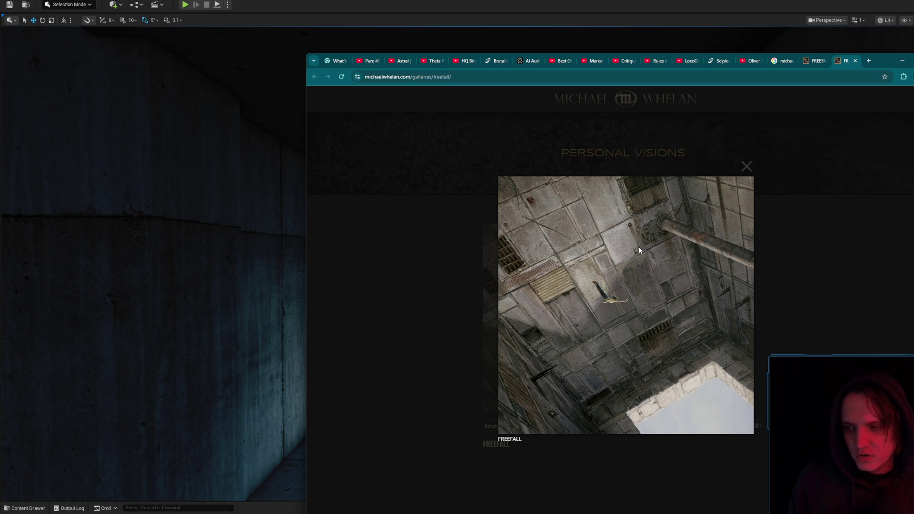
pyautogui.click(822, 65)
pyautogui.click(827, 61)
pyautogui.click(785, 61)
# Scroll the results, return to the enlarged FREEFALL view, then minimize the browser
pyautogui.scroll(-1, 664, 244)
pyautogui.scroll(-3, 664, 244)
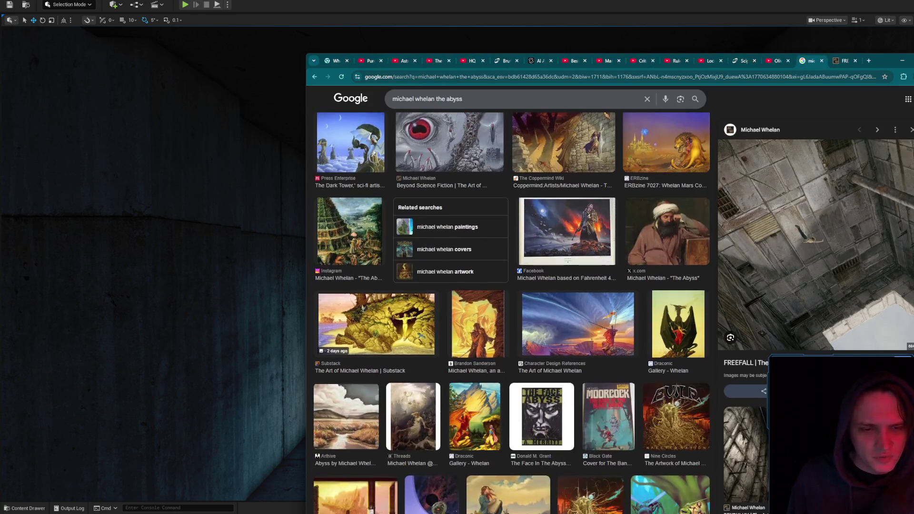
pyautogui.scroll(-5, 660, 360)
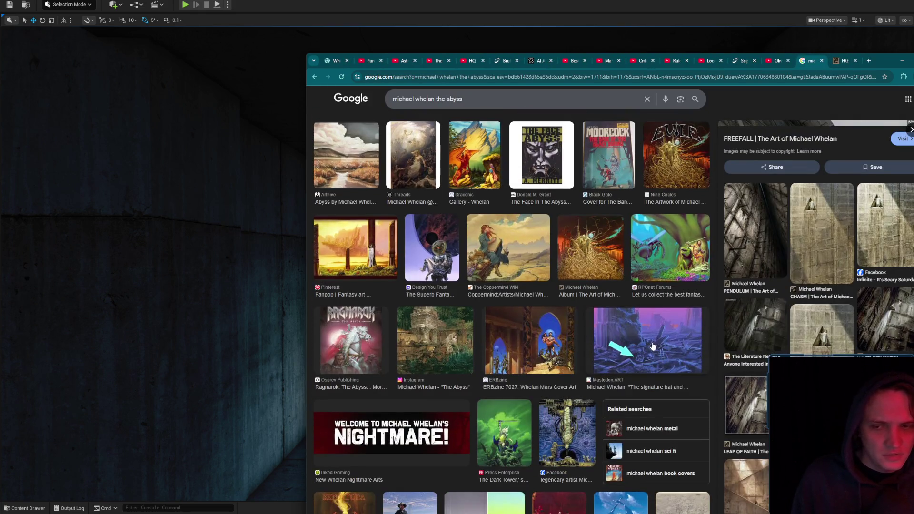
pyautogui.click(839, 63)
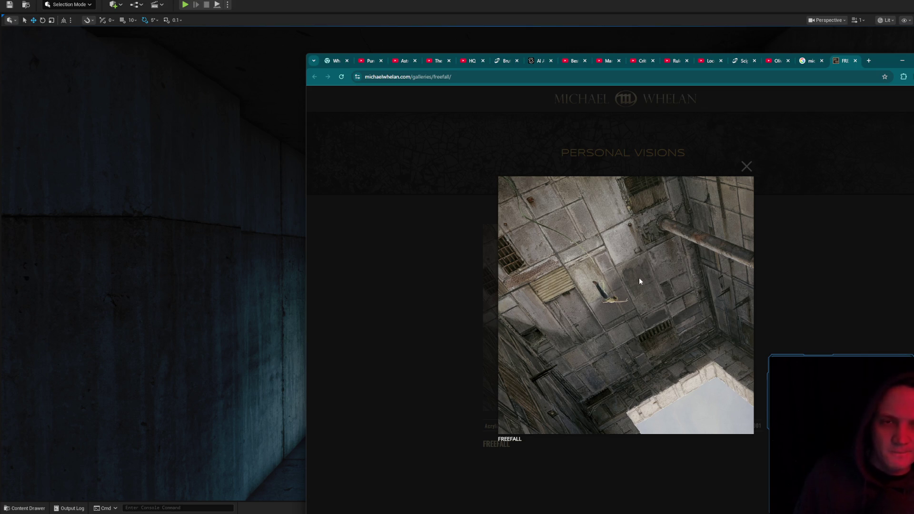
pyautogui.click(905, 61)
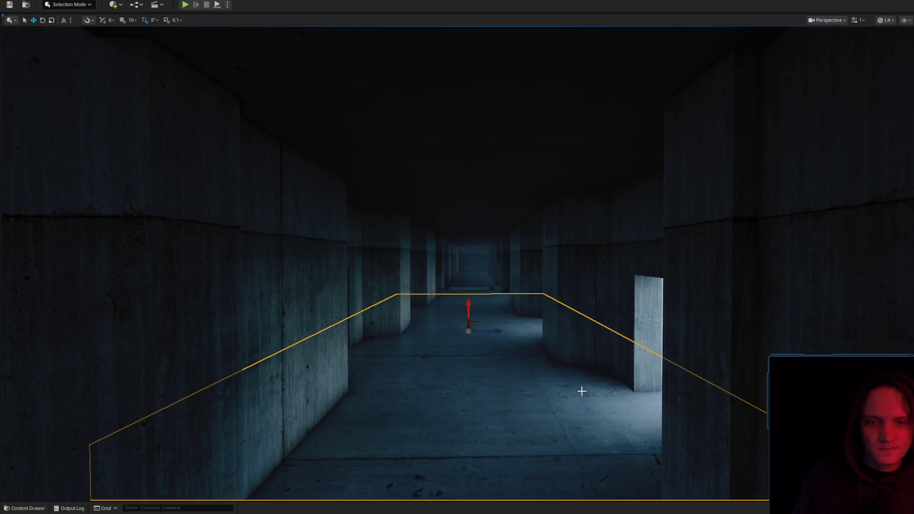
# Fly the camera into the dim concrete room and Play From Here on its floor cube
pyautogui.scroll(-3, 579, 391)
pyautogui.moveTo(534, 369)
pyautogui.mouseDown()
pyautogui.moveTo(467, 369)
pyautogui.moveTo(457, 238)
pyautogui.moveTo(447, 316)
pyautogui.moveTo(429, 298)
pyautogui.moveTo(424, 243)
pyautogui.moveTo(391, 229)
pyautogui.moveTo(367, 243)
pyautogui.moveTo(381, 224)
pyautogui.moveTo(372, 236)
pyautogui.moveTo(428, 225)
pyautogui.mouseUp()
pyautogui.moveTo(477, 414); pyautogui.dragTo(482, 419)
pyautogui.rightClick(482, 419)
pyautogui.click(497, 415)
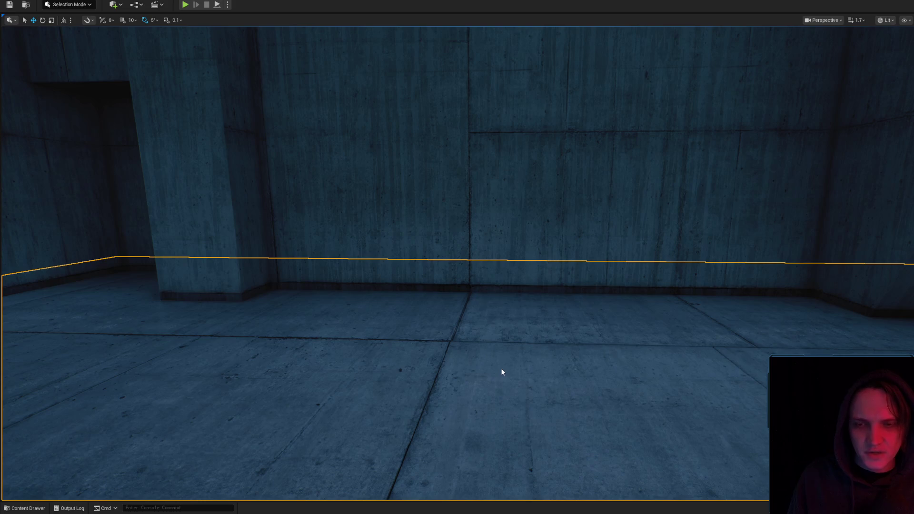
# Walk forward through the columned hall during the play-test, then end the session
pyautogui.press('w')
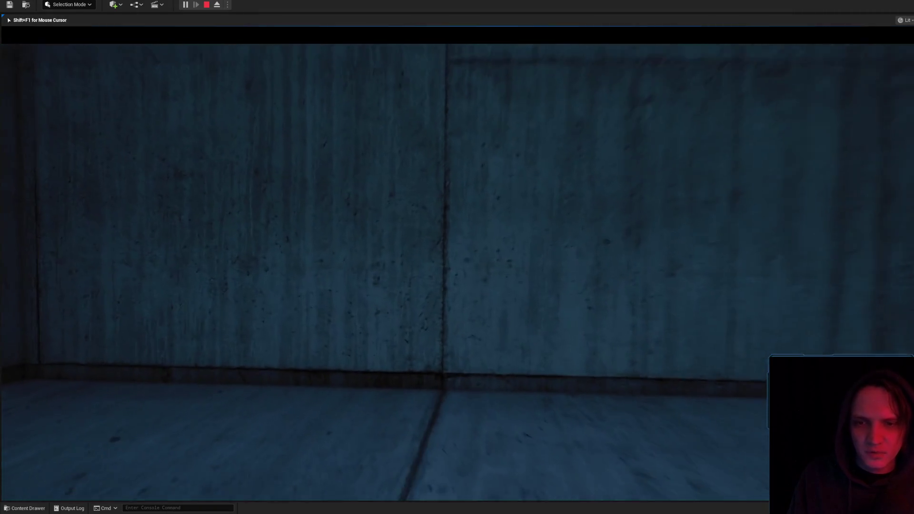
pyautogui.press('w')
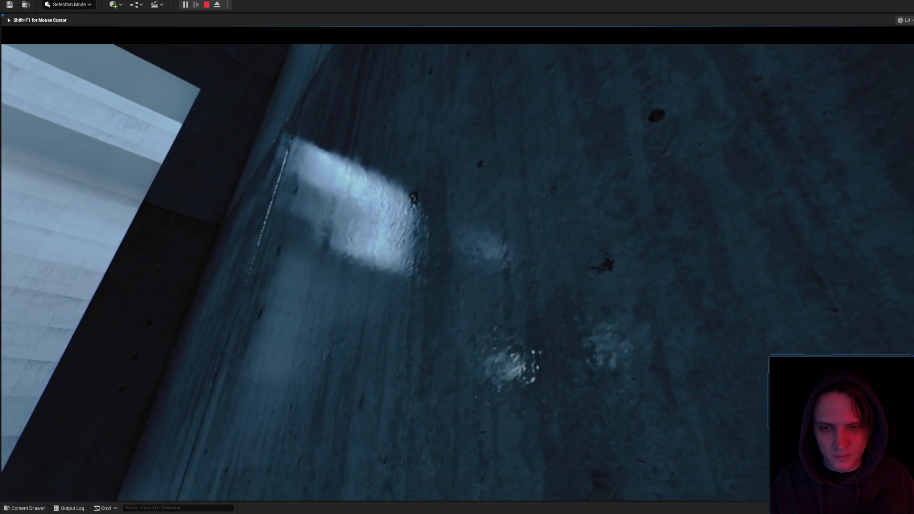
pyautogui.press('Escape')
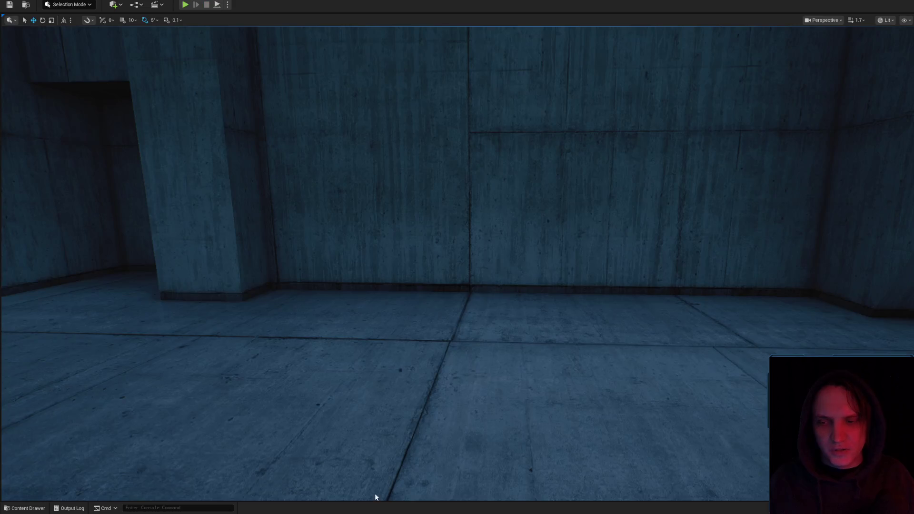
# Save Level_5_City_02, load Level_3_Game, and look around its dark lit yard
pyautogui.click(27, 508)
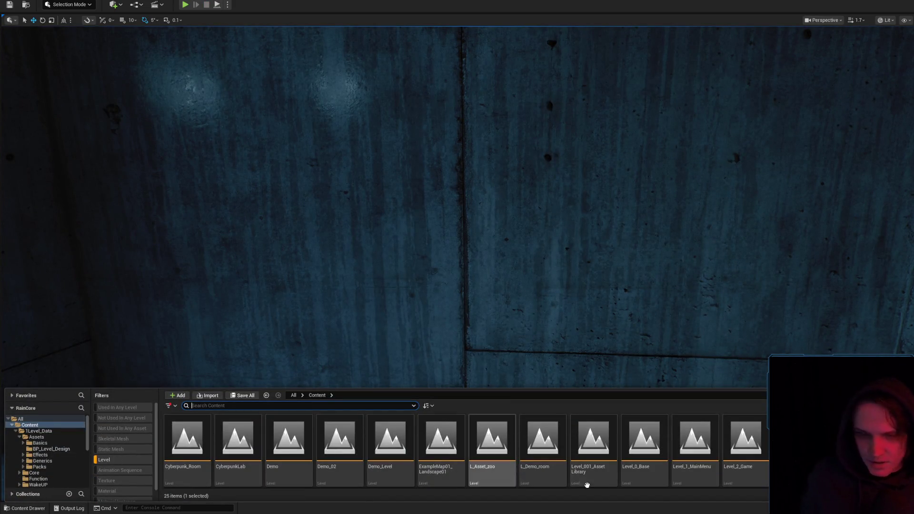
pyautogui.hotkey('ctrl', 'shift', 's')
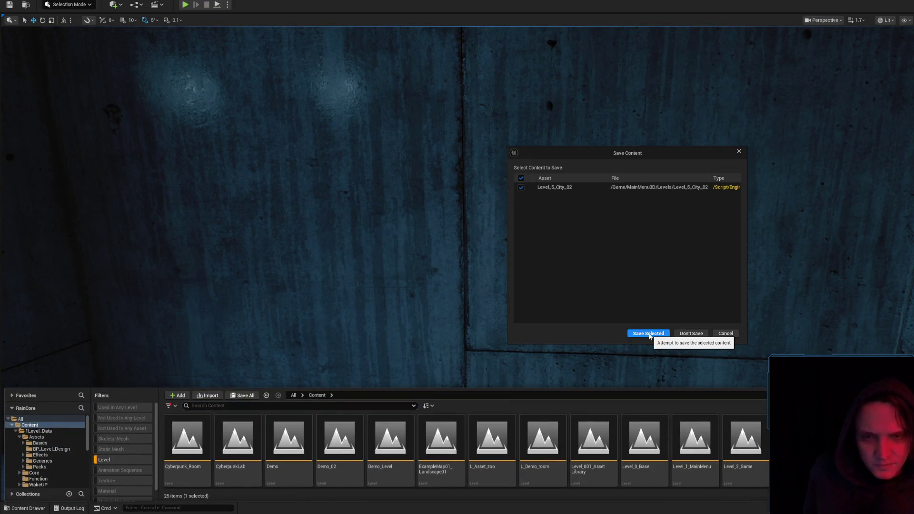
pyautogui.click(650, 333)
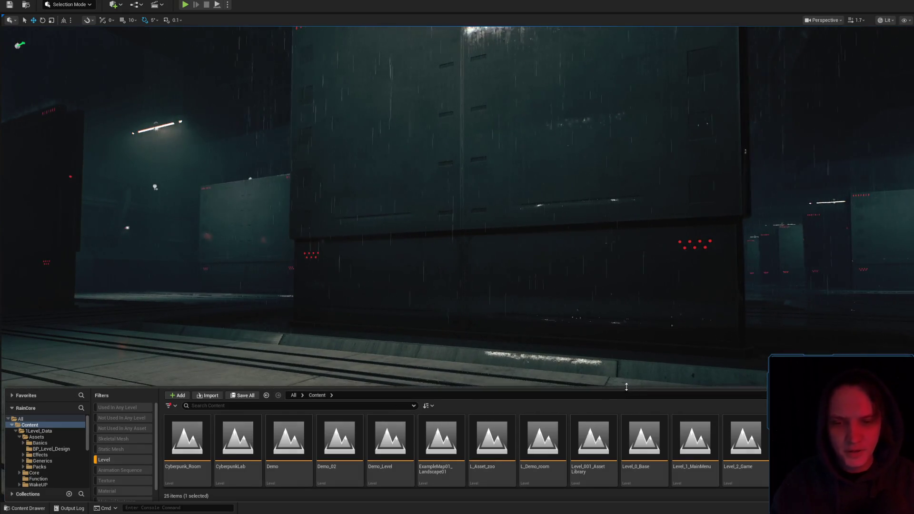
pyautogui.moveTo(621, 405); pyautogui.dragTo(610, 457)
pyautogui.moveTo(631, 315)
pyautogui.mouseDown()
pyautogui.moveTo(548, 304)
pyautogui.moveTo(499, 333)
pyautogui.moveTo(447, 310)
pyautogui.moveTo(402, 248)
pyautogui.mouseUp()
# Select the right-hand rain emitter and fly down the corridor toward the red-and-white lit section
pyautogui.scroll(2, 457, 314)
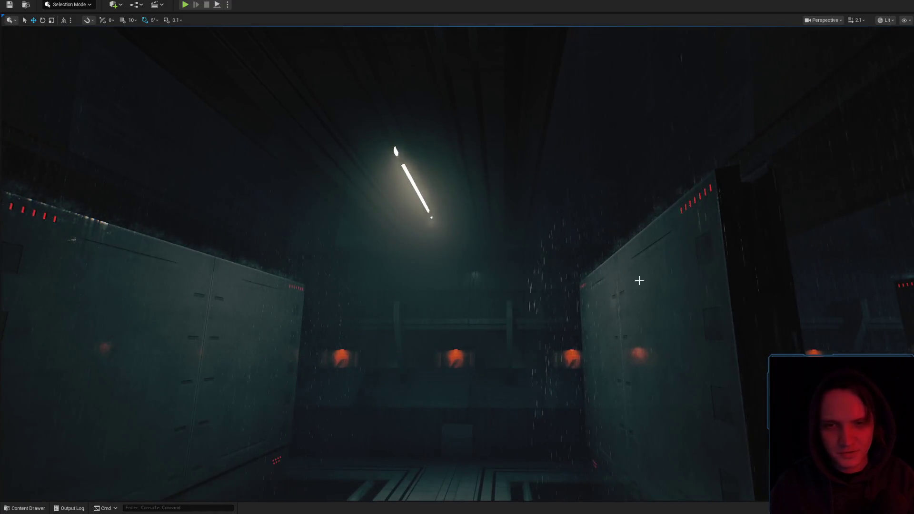
pyautogui.click(616, 129)
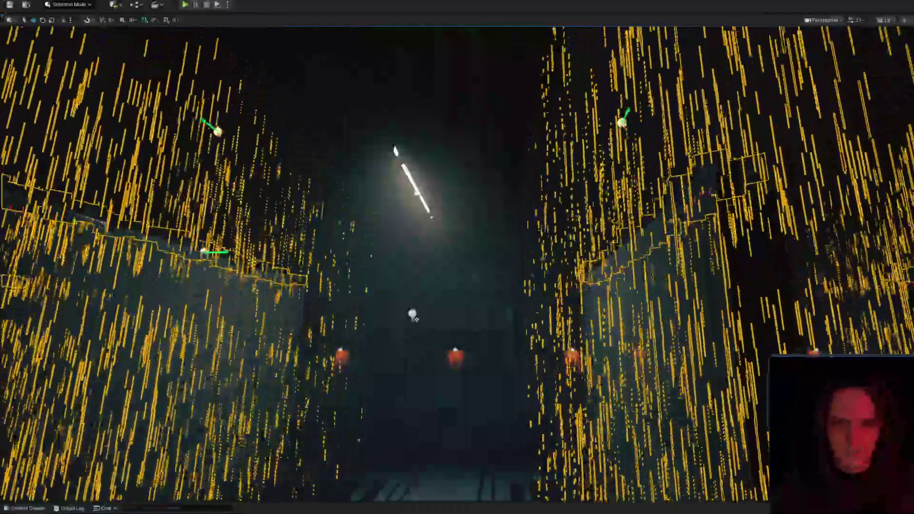
pyautogui.click(621, 123)
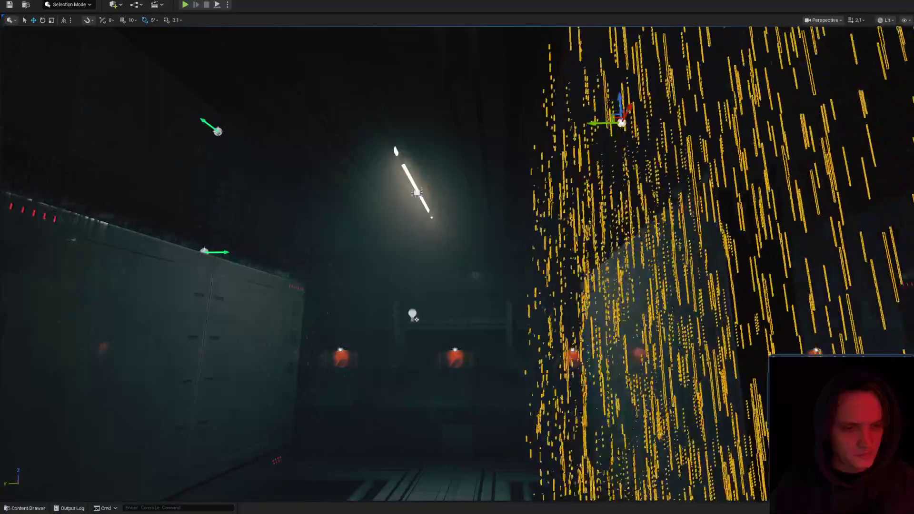
pyautogui.press('w')
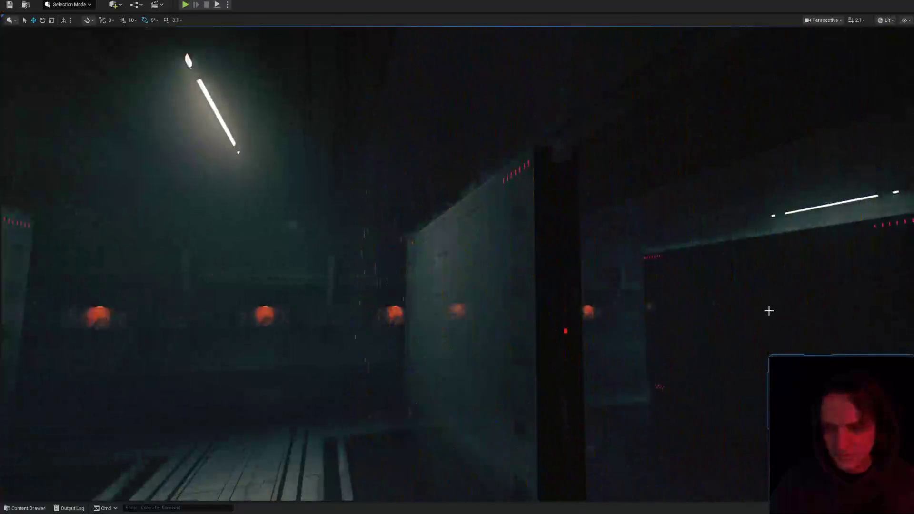
pyautogui.press('w')
pyautogui.scroll(2, 457, 257)
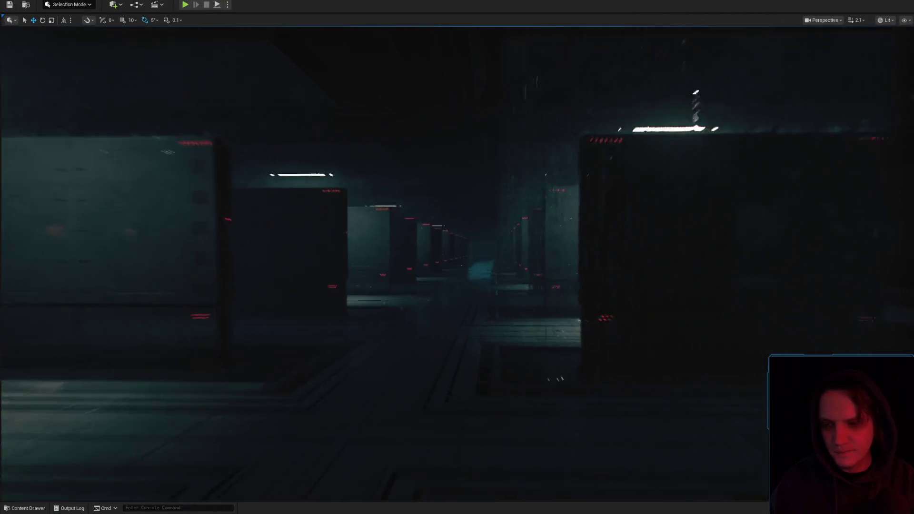
pyautogui.press('w')
pyautogui.scroll(5, 457, 257)
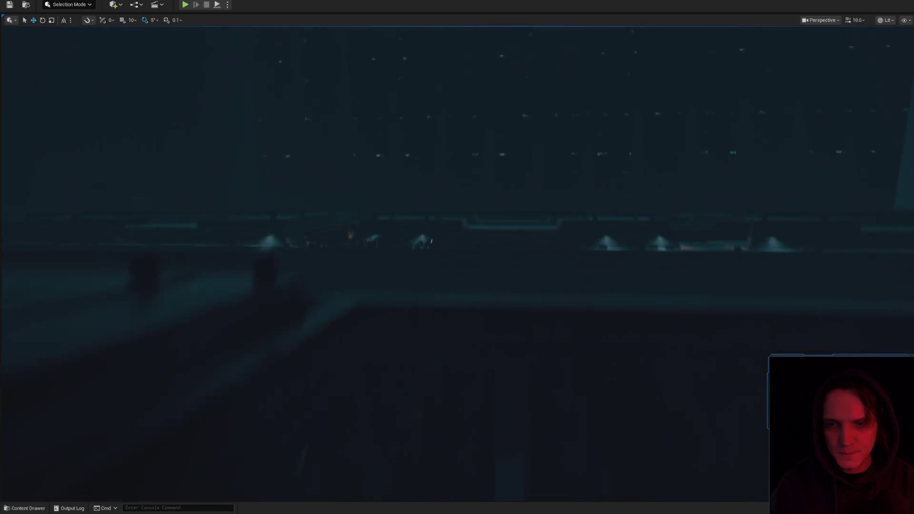
pyautogui.press('w')
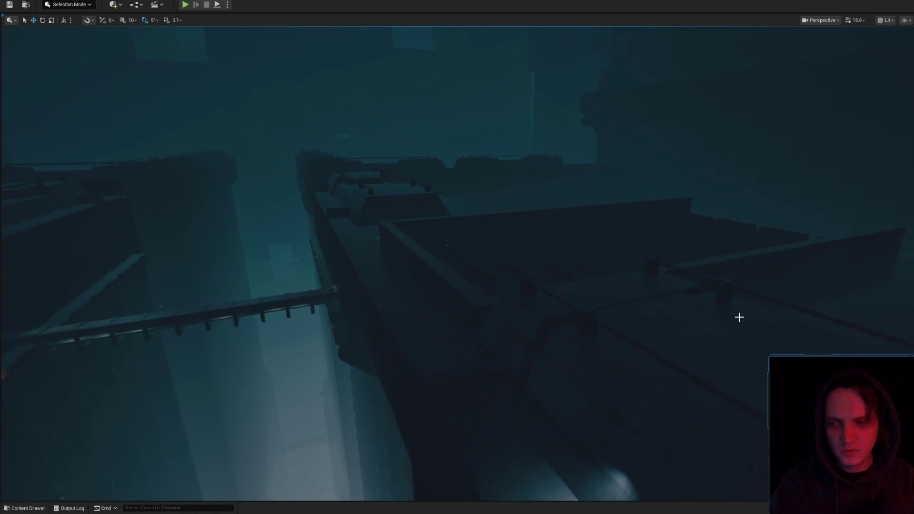
pyautogui.press('w')
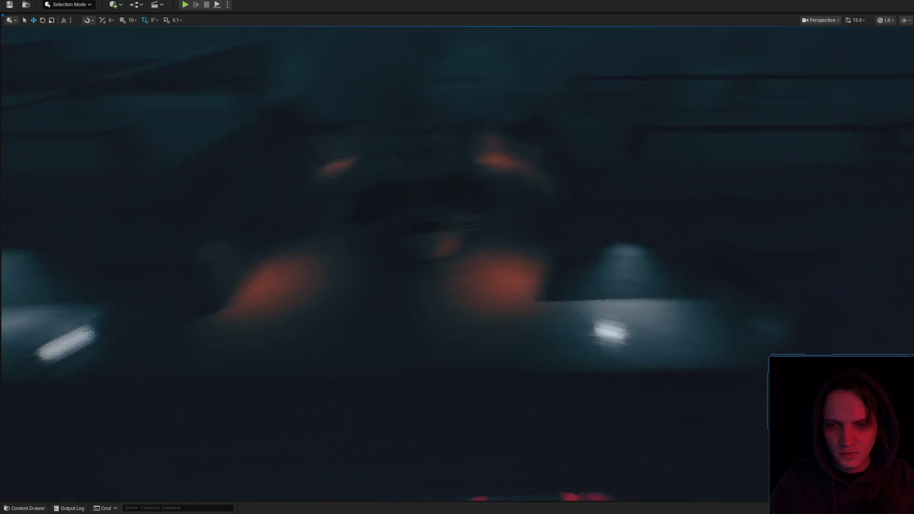
# Fly past the ship and ledge over to the lit platform
pyautogui.press('s')
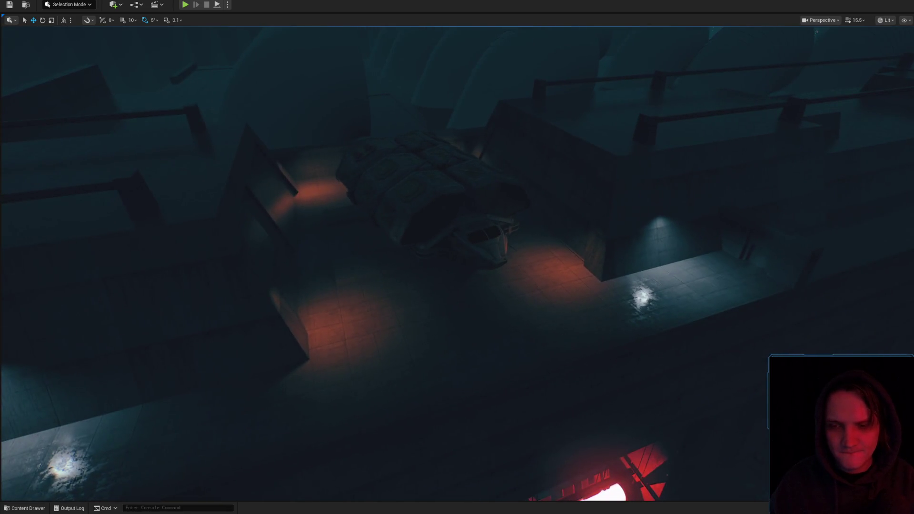
pyautogui.press('w')
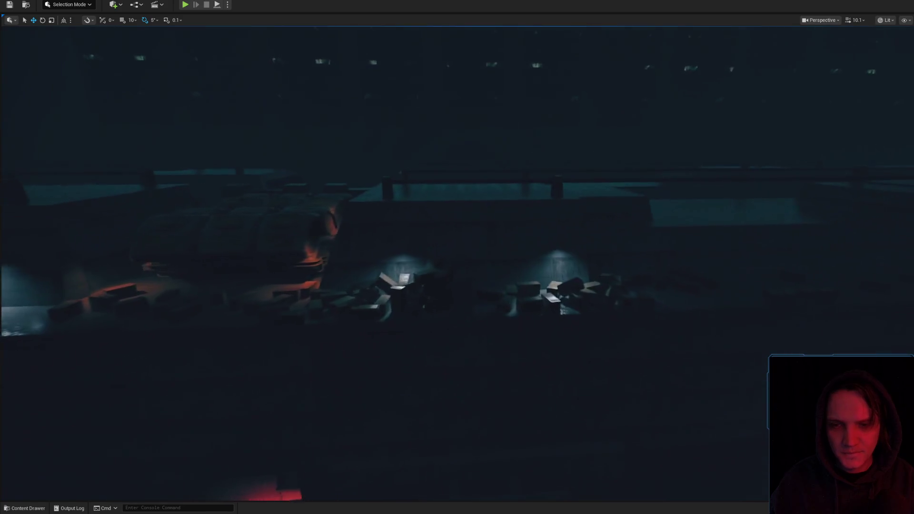
pyautogui.scroll(-2, 457, 257)
pyautogui.press('w')
pyautogui.scroll(1, 457, 257)
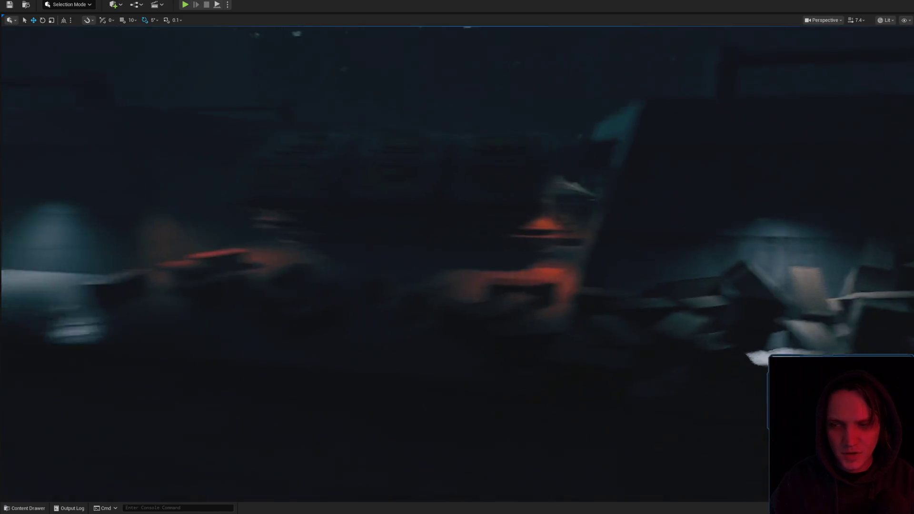
pyautogui.press('s')
pyautogui.scroll(-2, 457, 257)
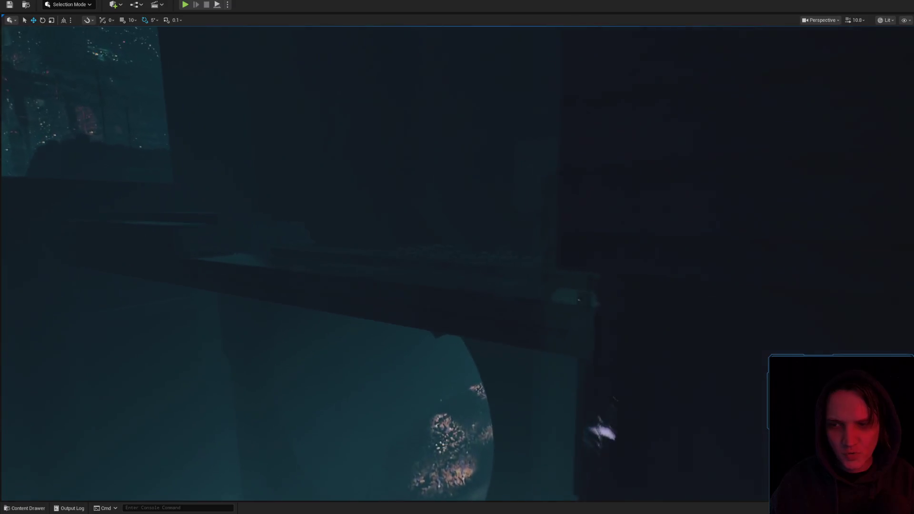
pyautogui.press('w')
# Pull back to the rainy fence and hanging lamp, and select the rain beneath the lamp
pyautogui.scroll(-2, 457, 257)
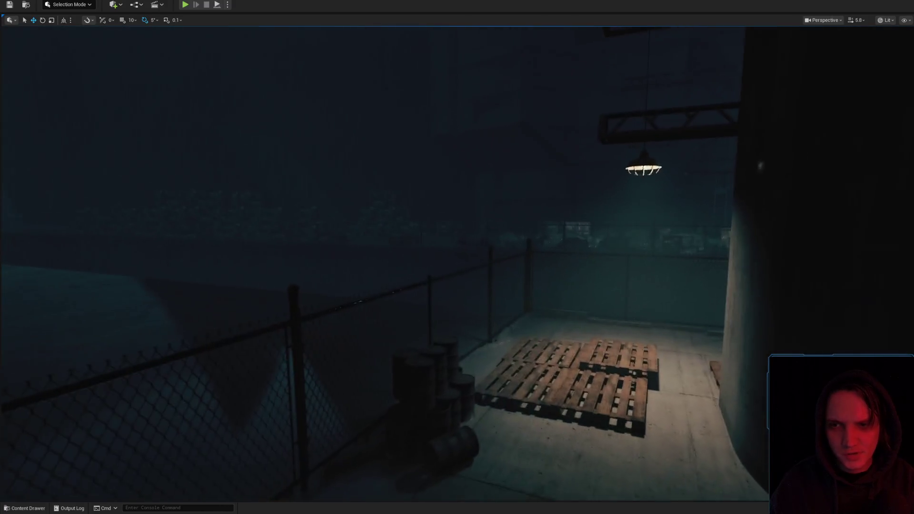
pyautogui.press('s')
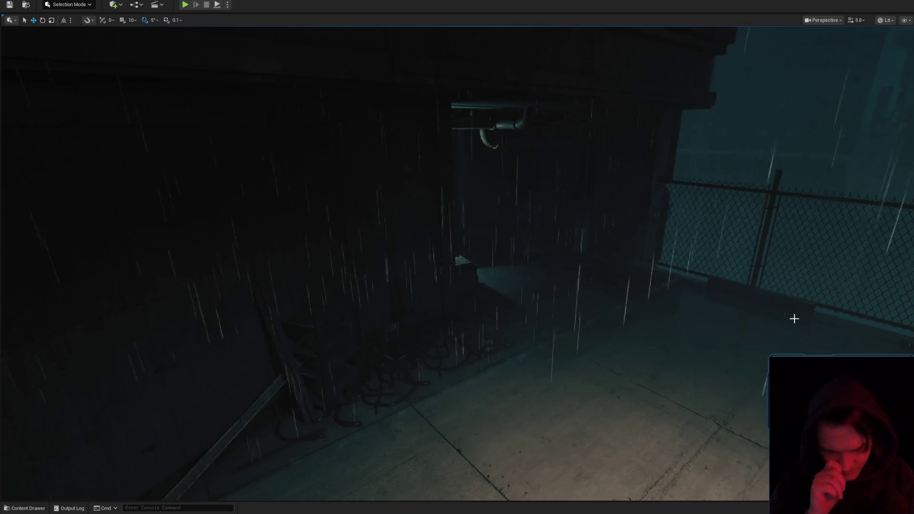
pyautogui.press('w')
pyautogui.press('s')
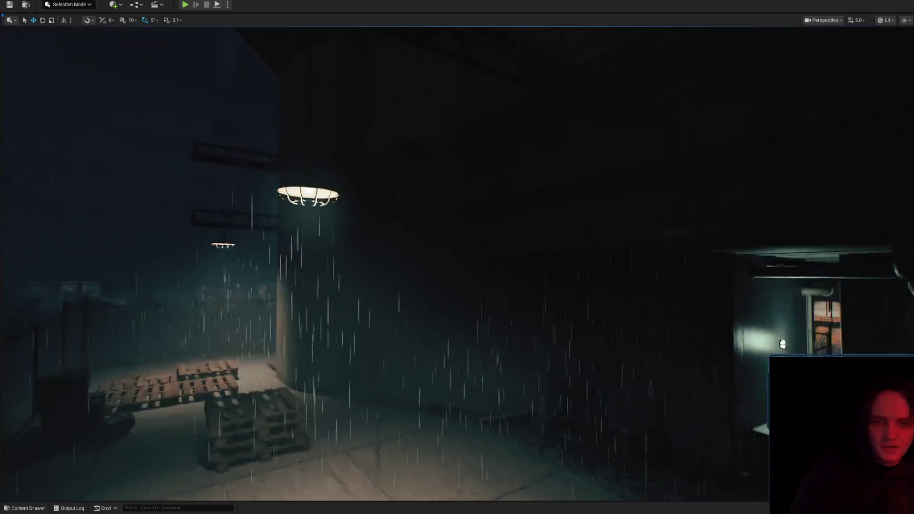
pyautogui.scroll(-3, 457, 257)
pyautogui.press('w')
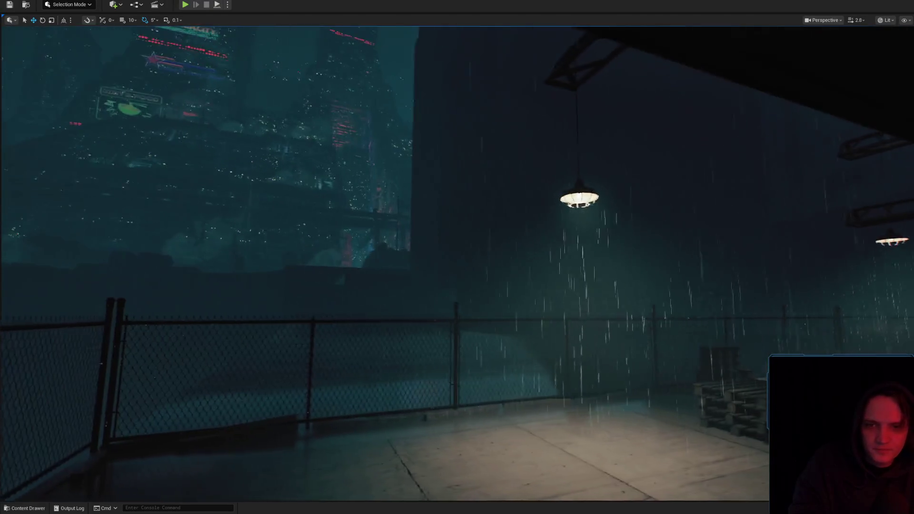
pyautogui.click(495, 179)
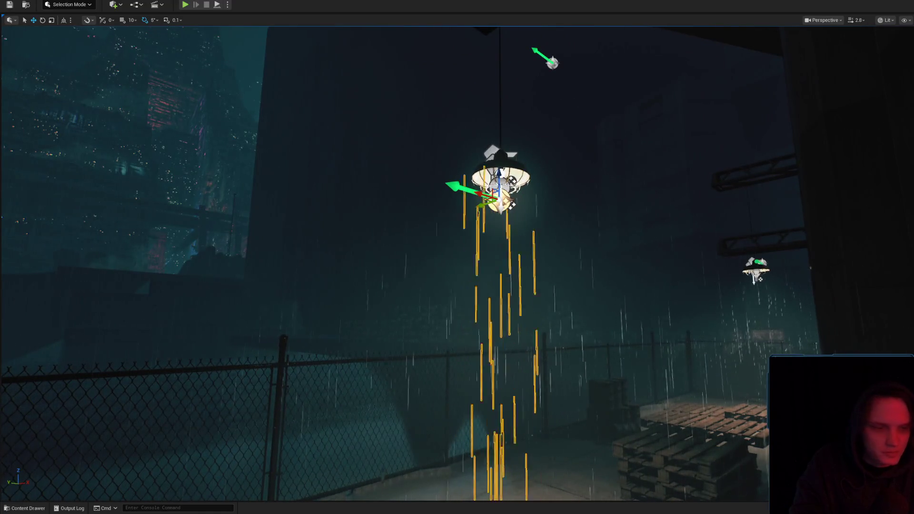
# In RC_RAIN_Volume's MAT_RainDrop material, set the Multiply Const B to 0.5 and apply
pyautogui.press('g')
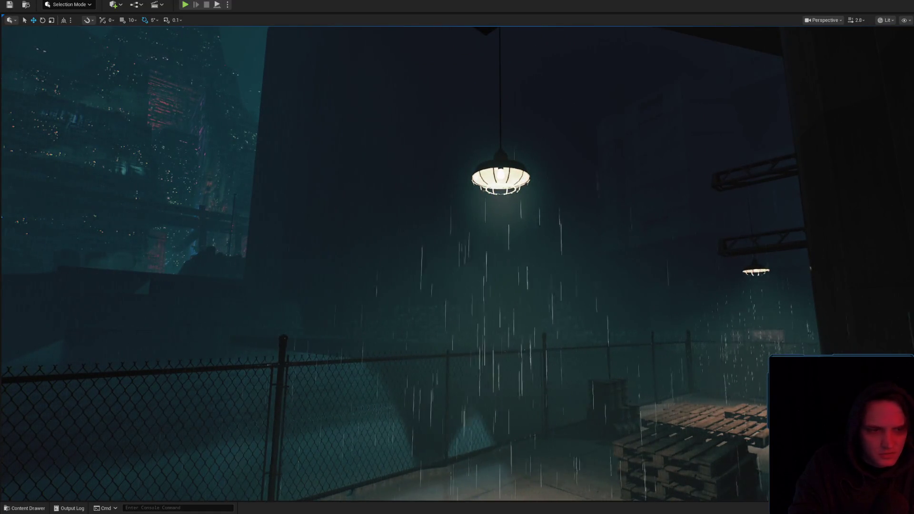
pyautogui.hotkey('ctrl', 'e')
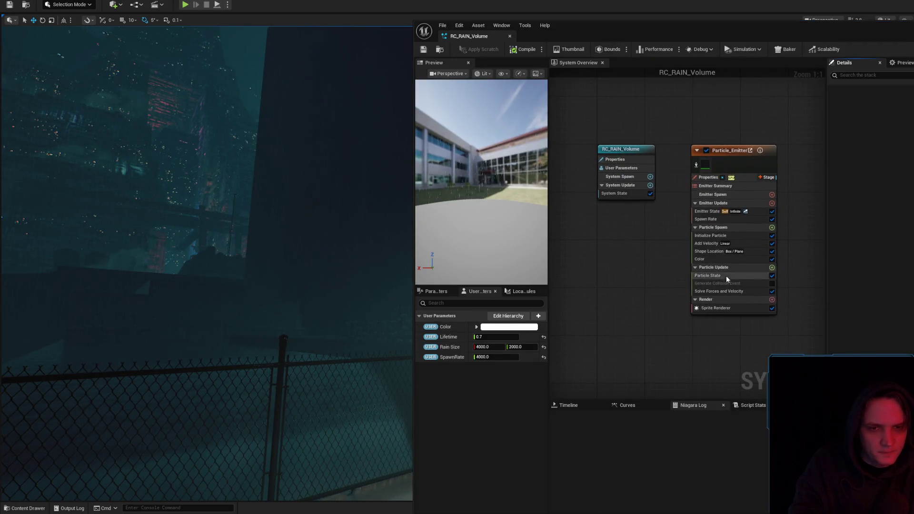
pyautogui.click(910, 134)
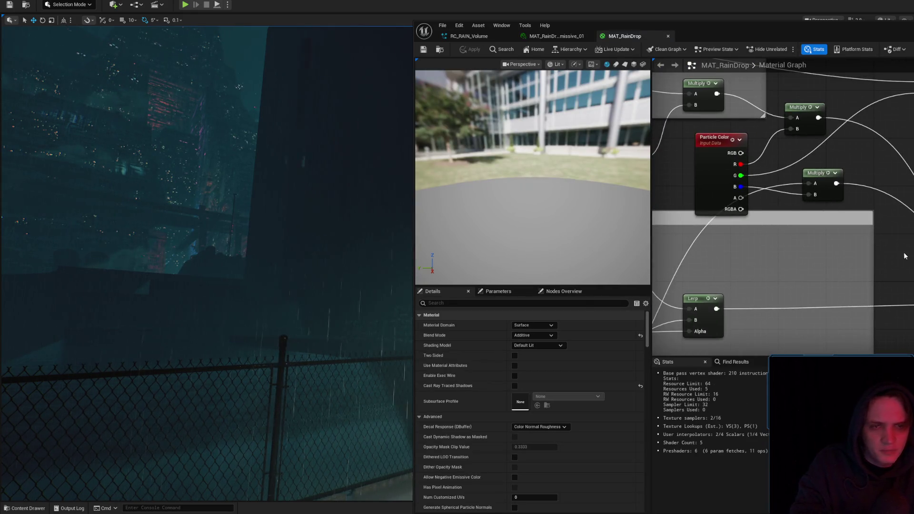
pyautogui.click(828, 190)
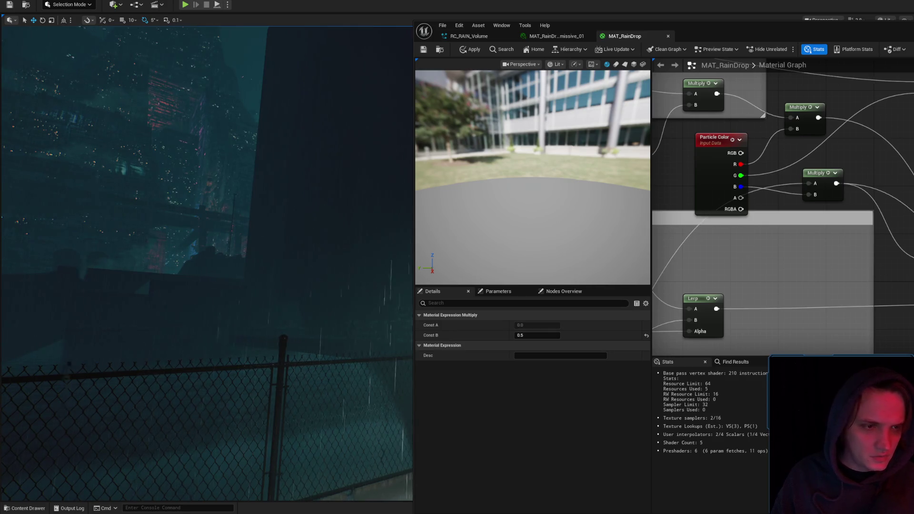
pyautogui.click(471, 50)
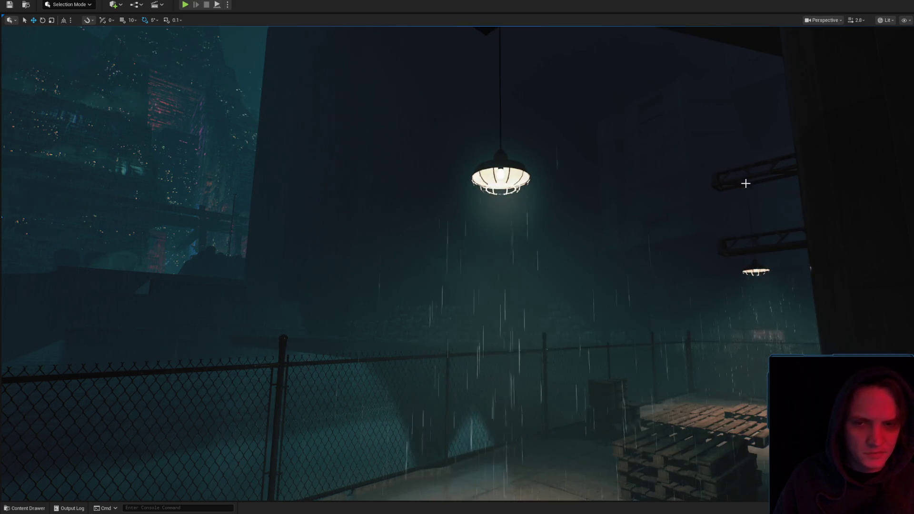
pyautogui.moveTo(746, 183)
pyautogui.mouseDown()
pyautogui.moveTo(762, 186)
pyautogui.moveTo(709, 190)
pyautogui.moveTo(755, 191)
pyautogui.mouseUp()
pyautogui.scroll(-1, 714, 187)
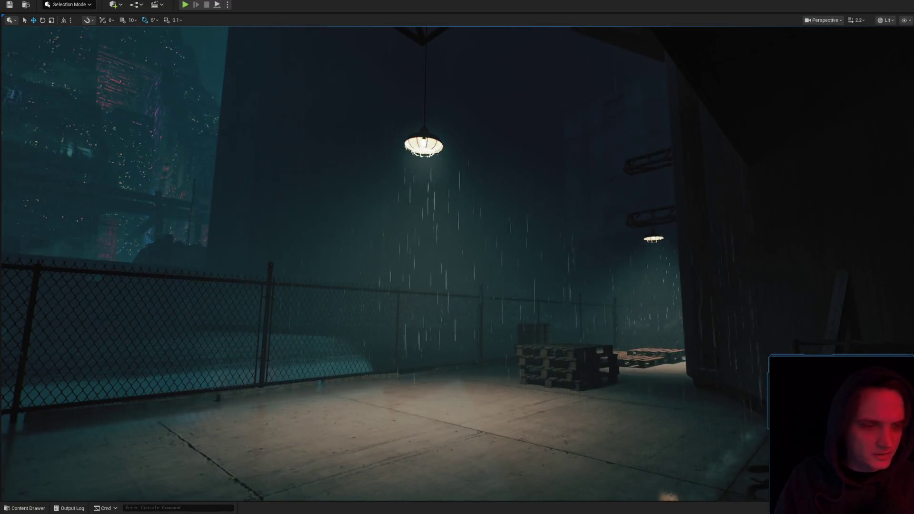
# Inspect the emissive raindrop material instance and the MAT_RainDrop node graph
pyautogui.hotkey('alt', 'Tab')
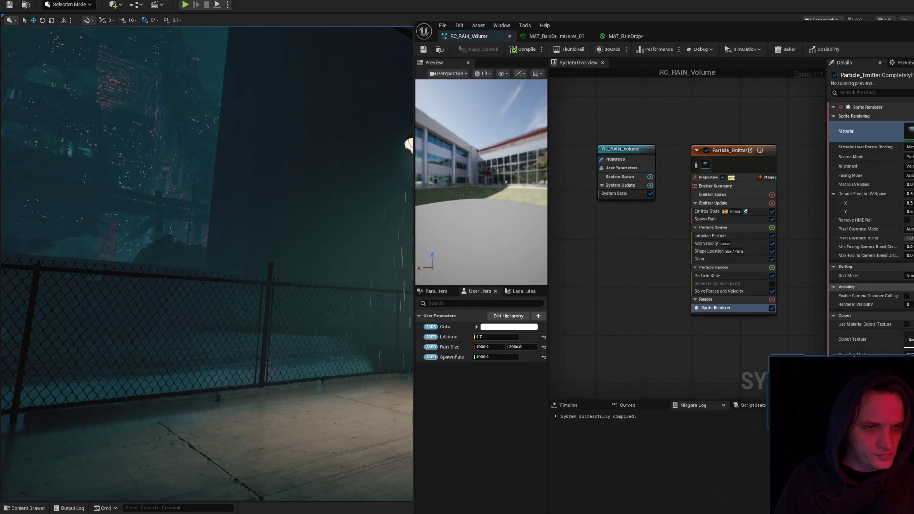
pyautogui.doubleClick(910, 135)
pyautogui.doubleClick(906, 161)
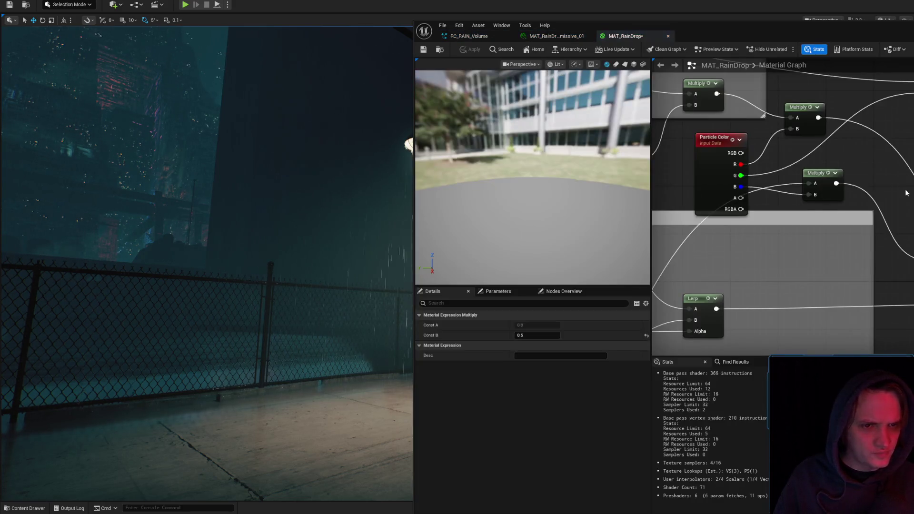
pyautogui.moveTo(517, 84); pyautogui.dragTo(517, 84)
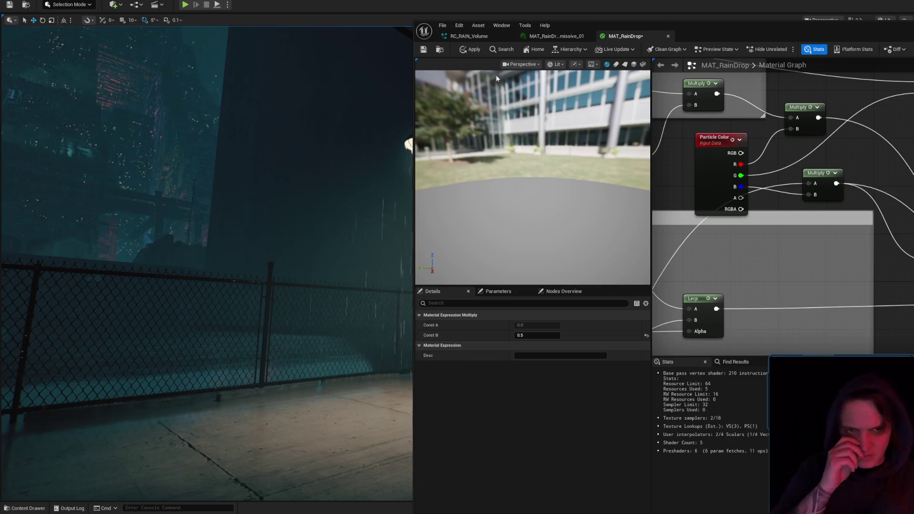
# Close the MAT_RainDrop, emissive raindrop and RC_RAIN_Volume editor tabs
pyautogui.middleClick(621, 35)
pyautogui.middleClick(541, 36)
pyautogui.middleClick(500, 36)
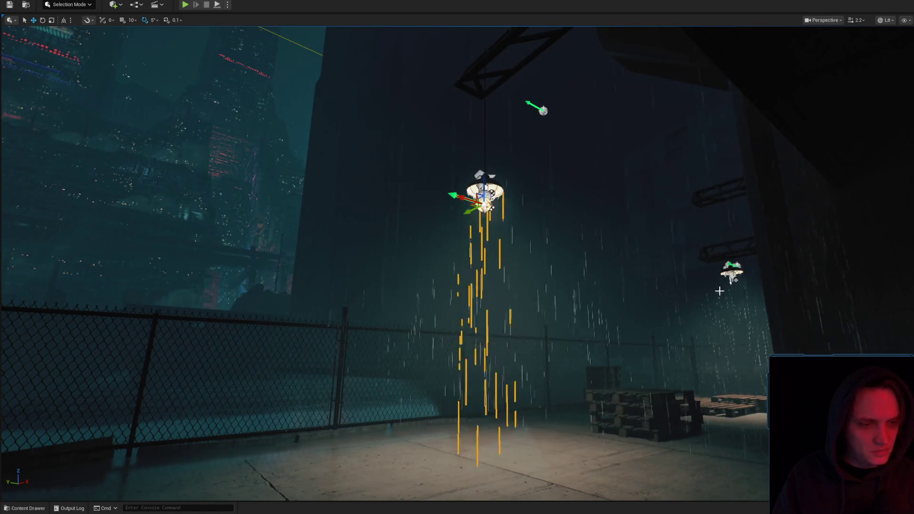
pyautogui.scroll(3, 739, 296)
pyautogui.press('g')
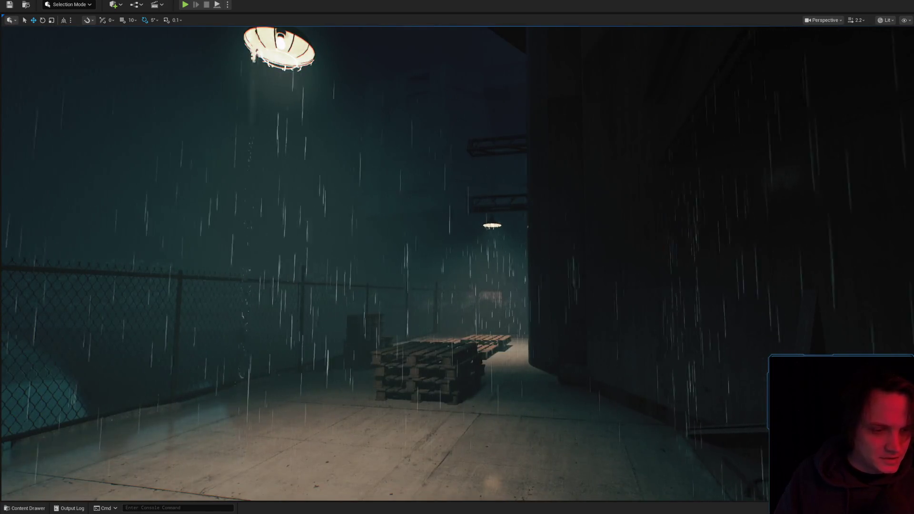
pyautogui.click(492, 226)
pyautogui.press('f')
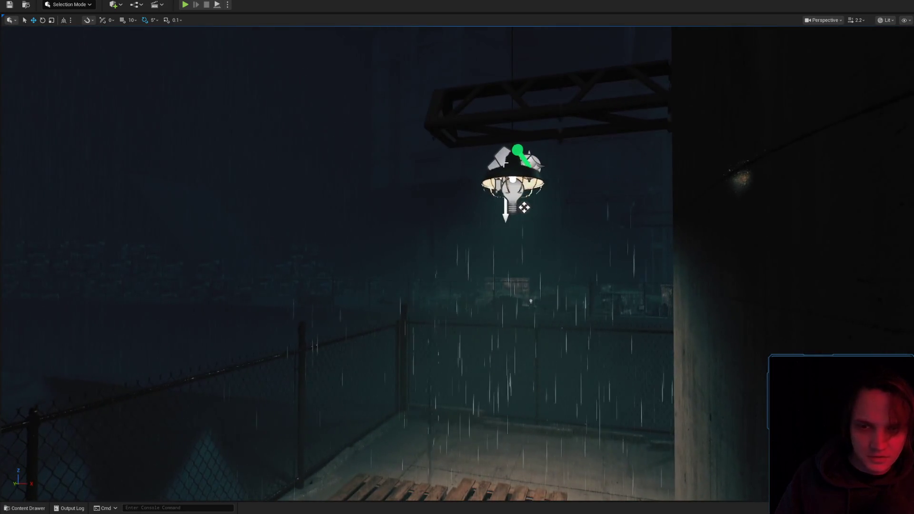
pyautogui.click(525, 208)
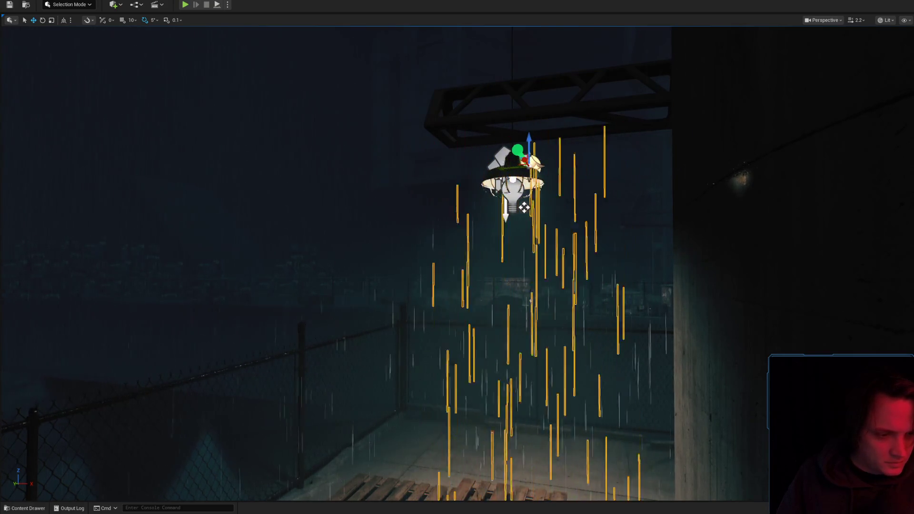
pyautogui.moveTo(766, 363)
pyautogui.mouseDown()
pyautogui.moveTo(718, 310)
pyautogui.moveTo(691, 305)
pyautogui.mouseUp()
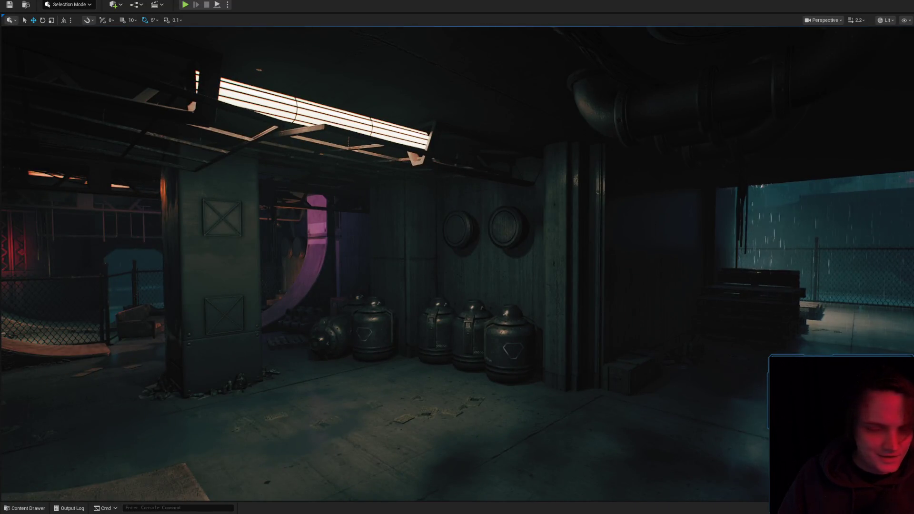
# Save the Level_3_Game map from the Save Content dialog
pyautogui.hotkey('ctrl', 'shift', 's')
pyautogui.click(698, 335)
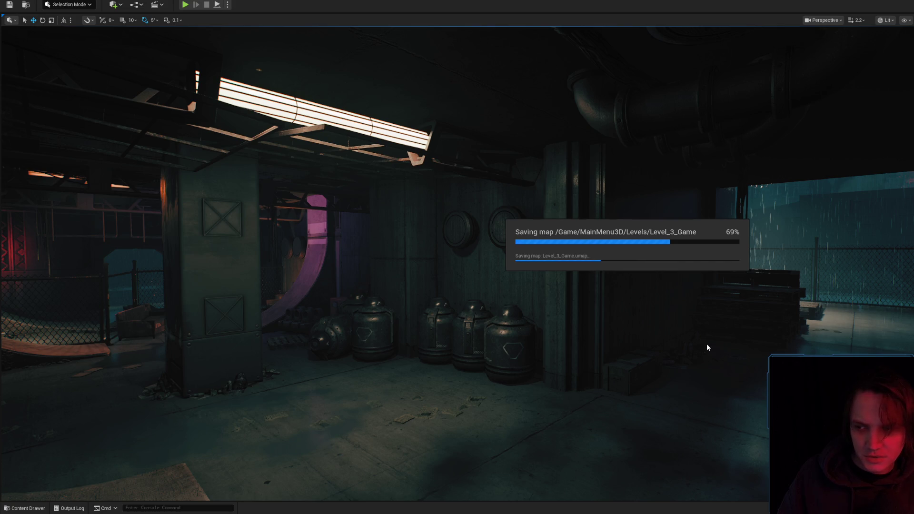
pyautogui.moveTo(706, 344); pyautogui.dragTo(706, 310)
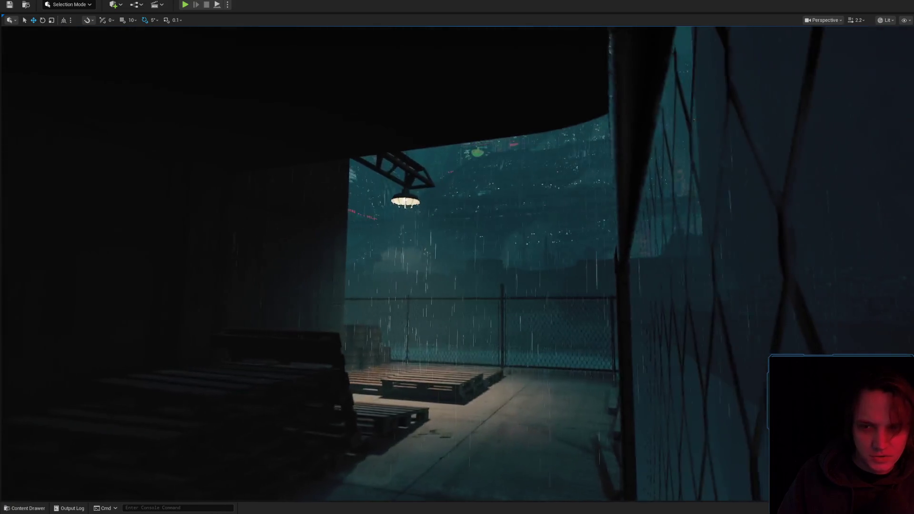
pyautogui.scroll(5, 457, 257)
pyautogui.scroll(1, 458, 258)
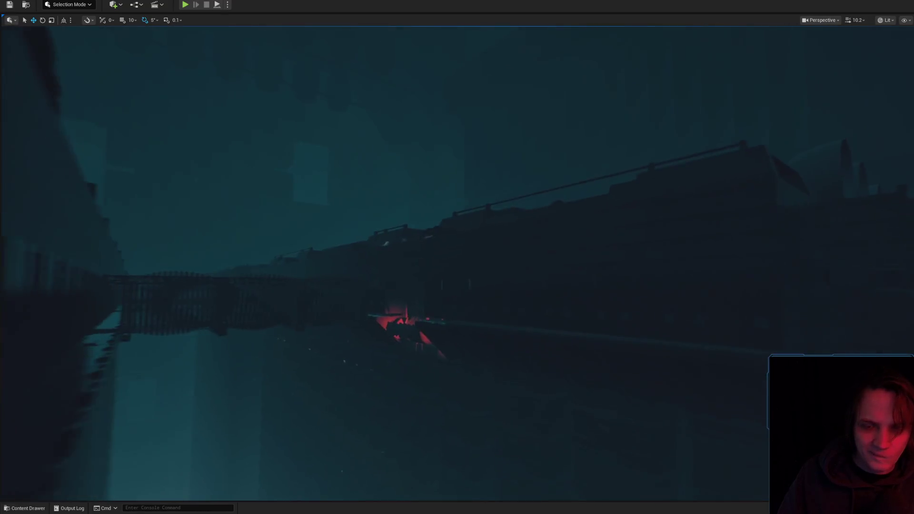
pyautogui.scroll(-3, 723, 333)
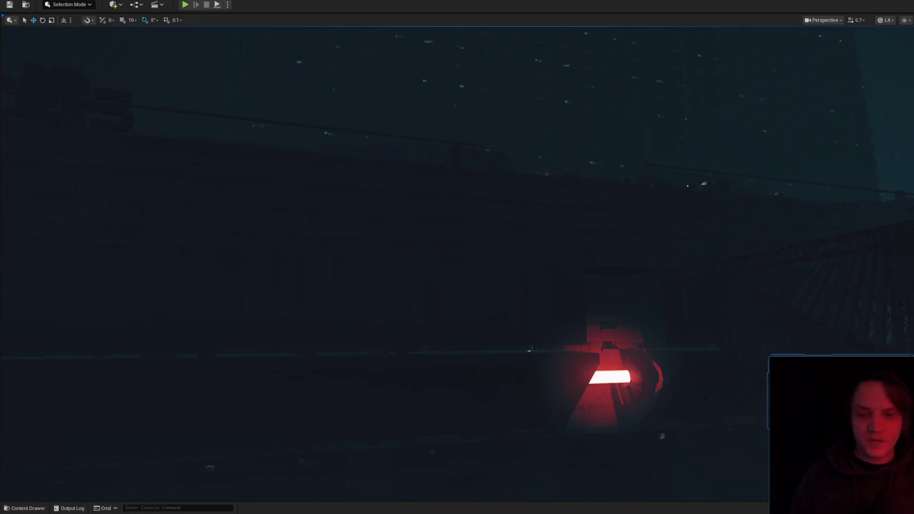
pyautogui.scroll(6, 629, 212)
pyautogui.scroll(-1, 458, 262)
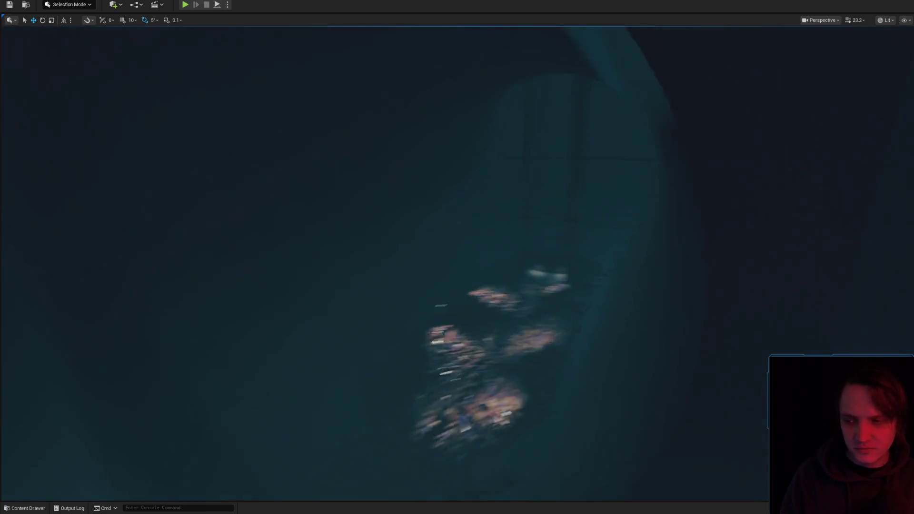
pyautogui.scroll(-2, 458, 262)
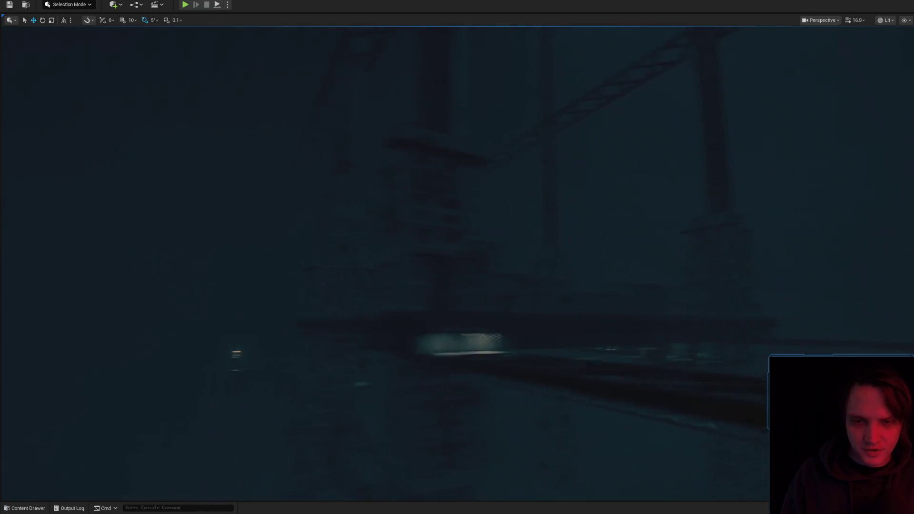
pyautogui.scroll(-2, 457, 262)
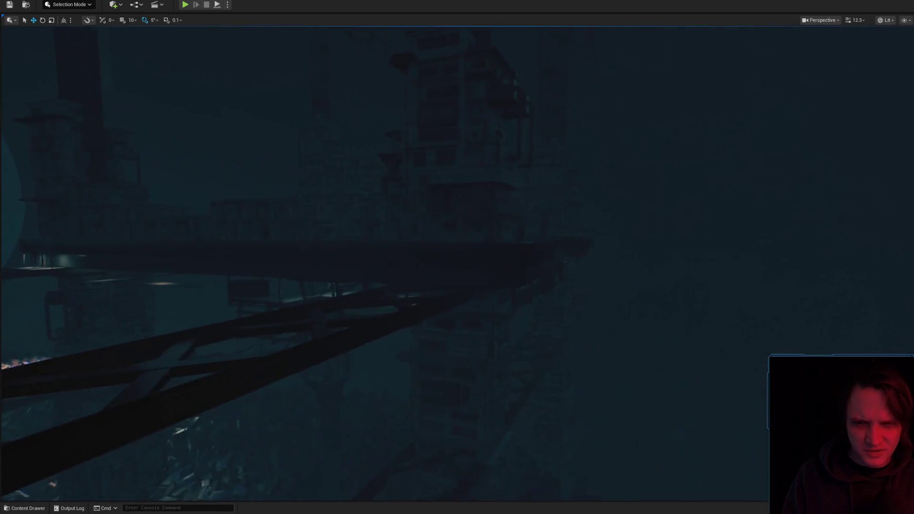
pyautogui.scroll(-2, 457, 262)
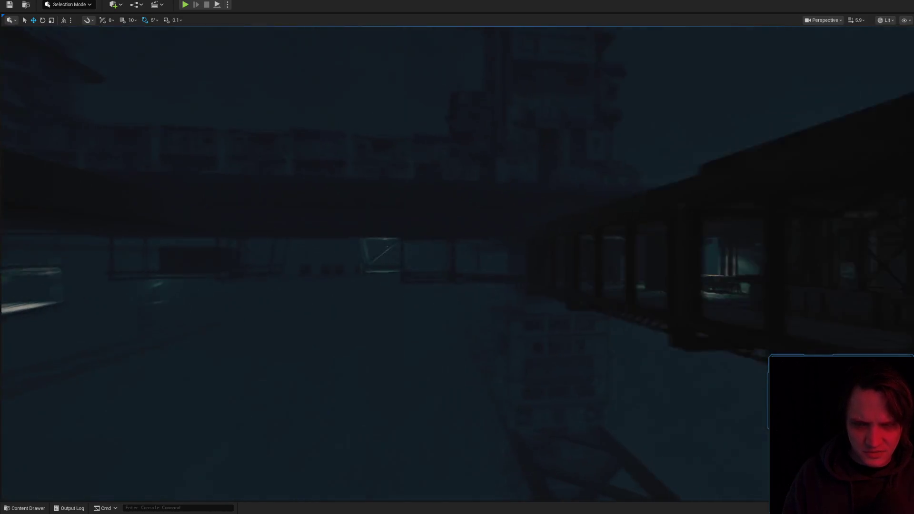
pyautogui.scroll(1, 457, 262)
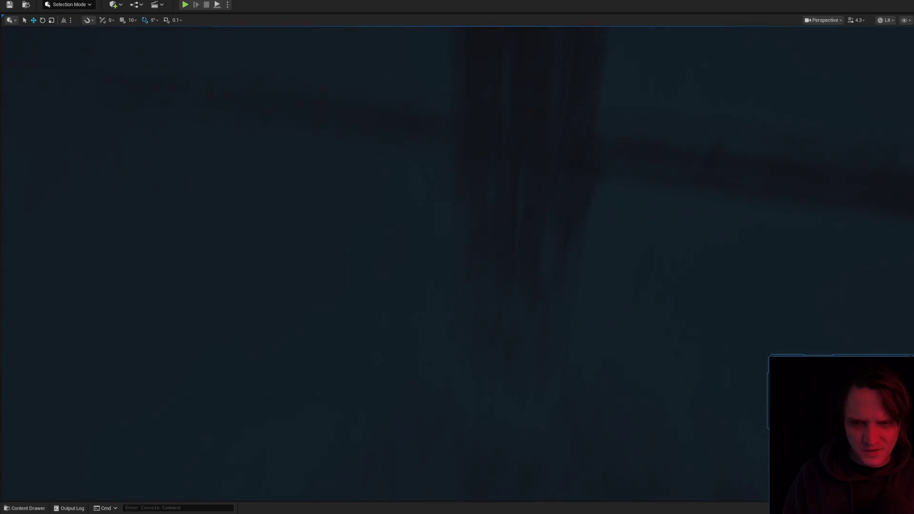
pyautogui.press('s')
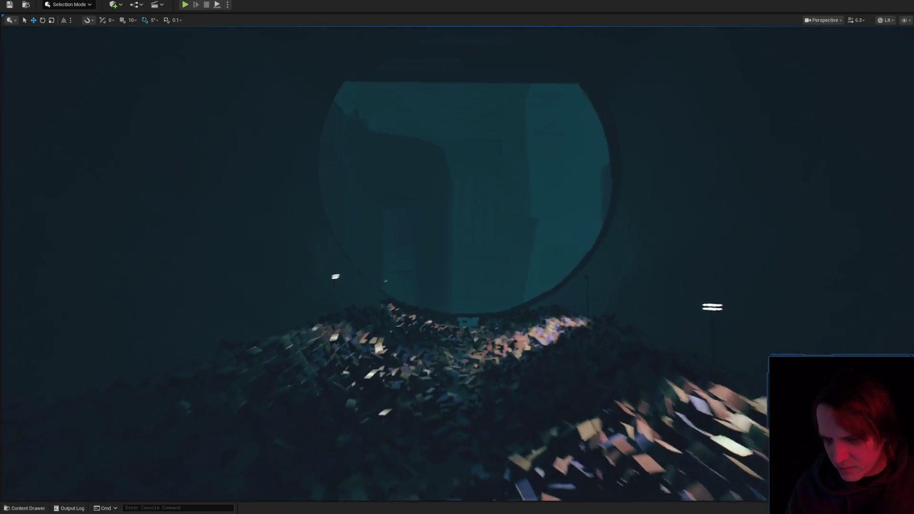
pyautogui.press('w')
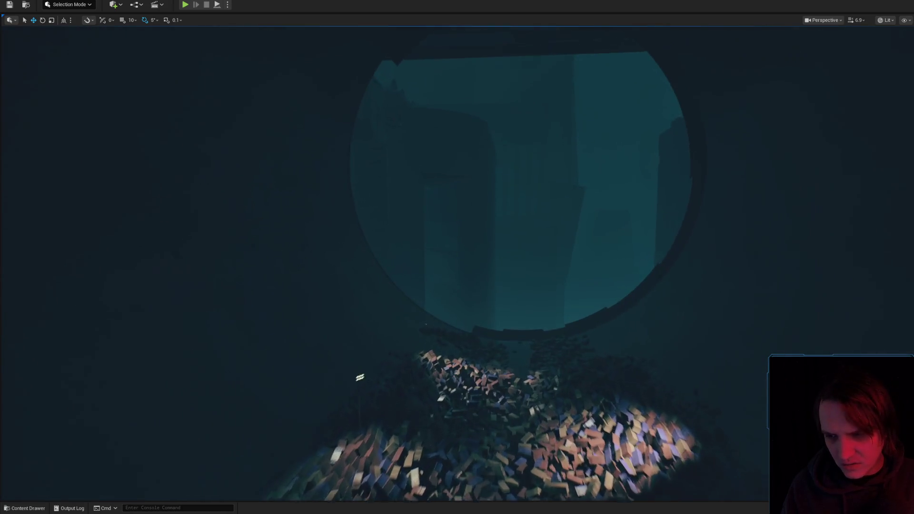
pyautogui.scroll(3, 380, 359)
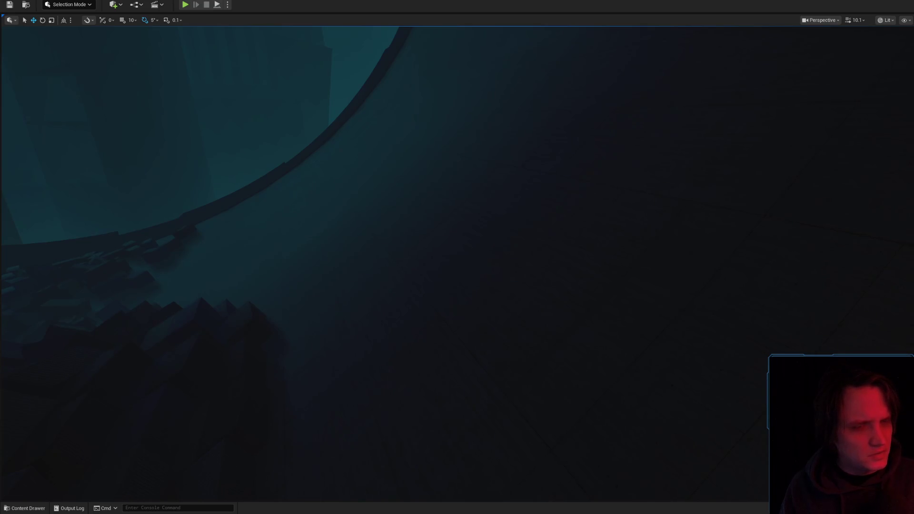
# Slide the floor light beside the tunnel ring left and fine-tune its position
pyautogui.scroll(-3, 457, 258)
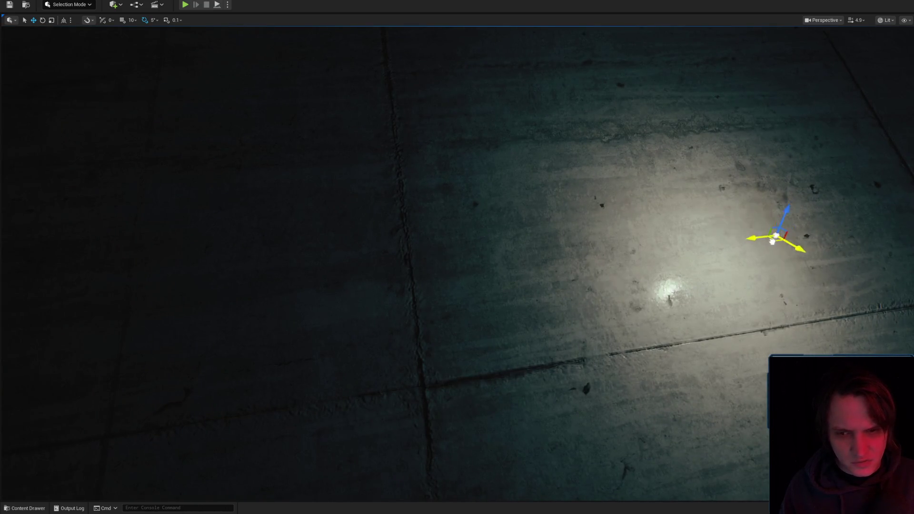
pyautogui.moveTo(768, 234)
pyautogui.mouseDown()
pyautogui.moveTo(419, 316)
pyautogui.moveTo(398, 225)
pyautogui.moveTo(352, 202)
pyautogui.moveTo(353, 220)
pyautogui.moveTo(353, 133)
pyautogui.moveTo(364, 194)
pyautogui.moveTo(381, 195)
pyautogui.mouseUp()
pyautogui.scroll(-3, 419, 230)
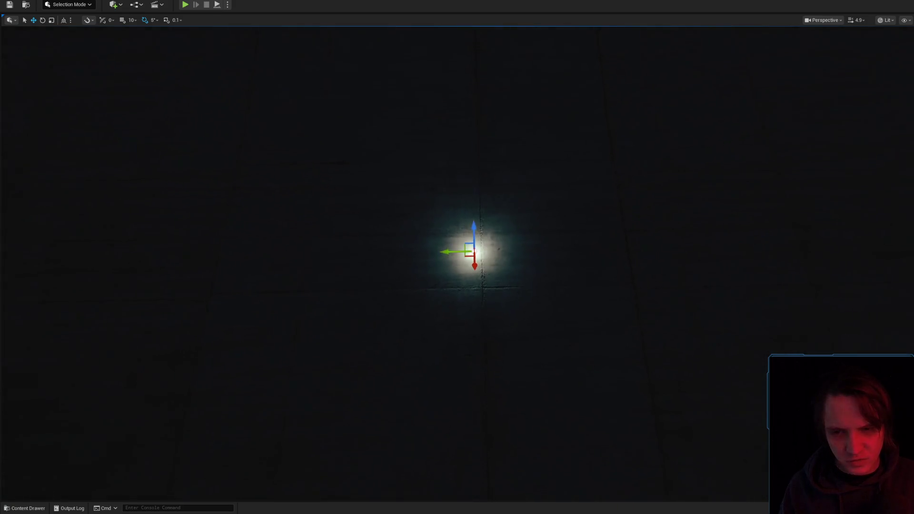
pyautogui.moveTo(451, 230)
pyautogui.mouseDown()
pyautogui.moveTo(445, 298)
pyautogui.moveTo(448, 215)
pyautogui.moveTo(442, 249)
pyautogui.moveTo(424, 237)
pyautogui.moveTo(367, 240)
pyautogui.moveTo(465, 312)
pyautogui.moveTo(483, 267)
pyautogui.moveTo(363, 257)
pyautogui.moveTo(369, 239)
pyautogui.moveTo(403, 229)
pyautogui.moveTo(435, 285)
pyautogui.moveTo(604, 224)
pyautogui.moveTo(553, 283)
pyautogui.moveTo(330, 329)
pyautogui.moveTo(604, 288)
pyautogui.moveTo(483, 258)
pyautogui.mouseUp()
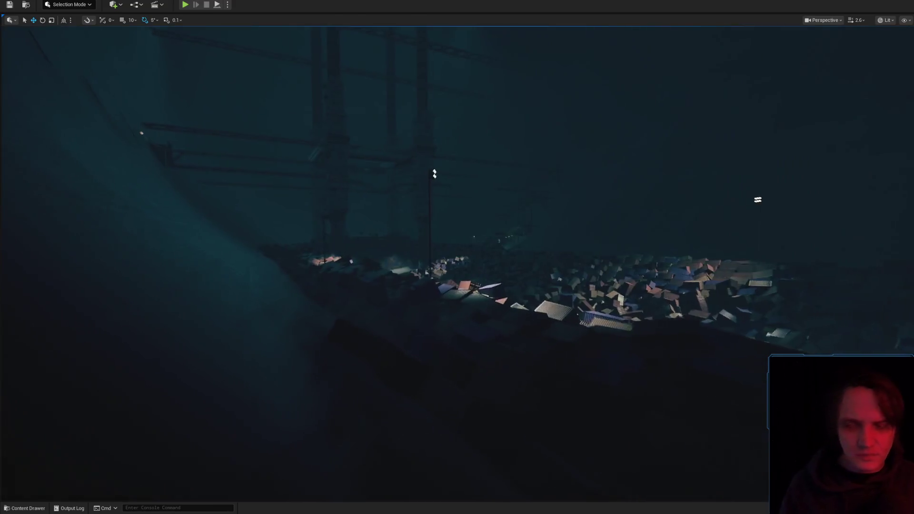
pyautogui.scroll(2, 555, 276)
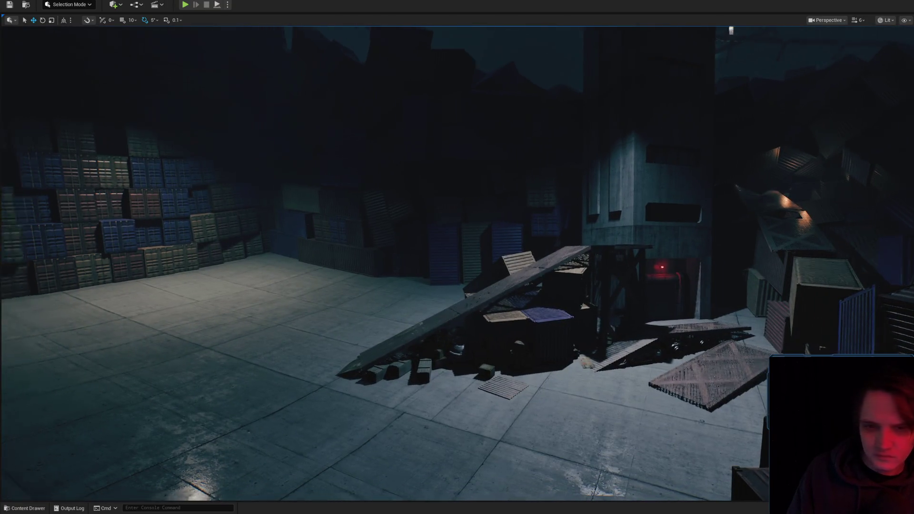
pyautogui.scroll(-3, 457, 257)
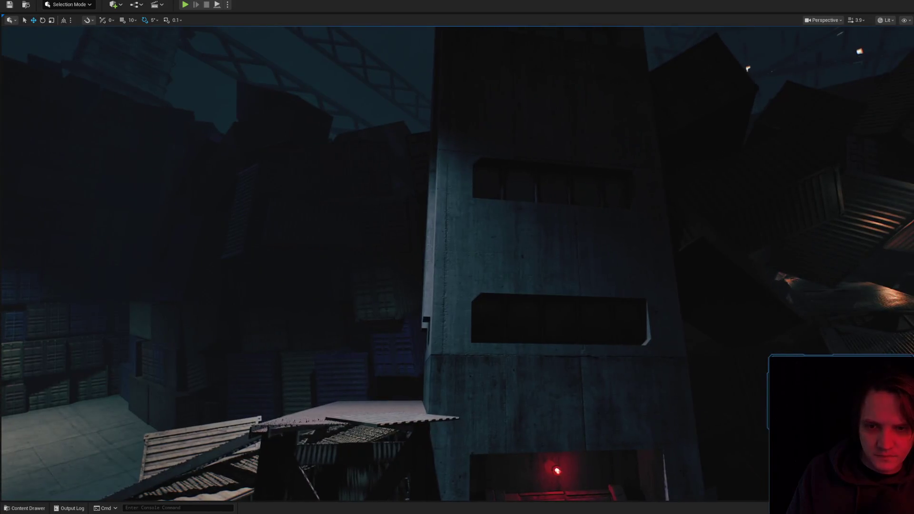
pyautogui.scroll(-1, 457, 257)
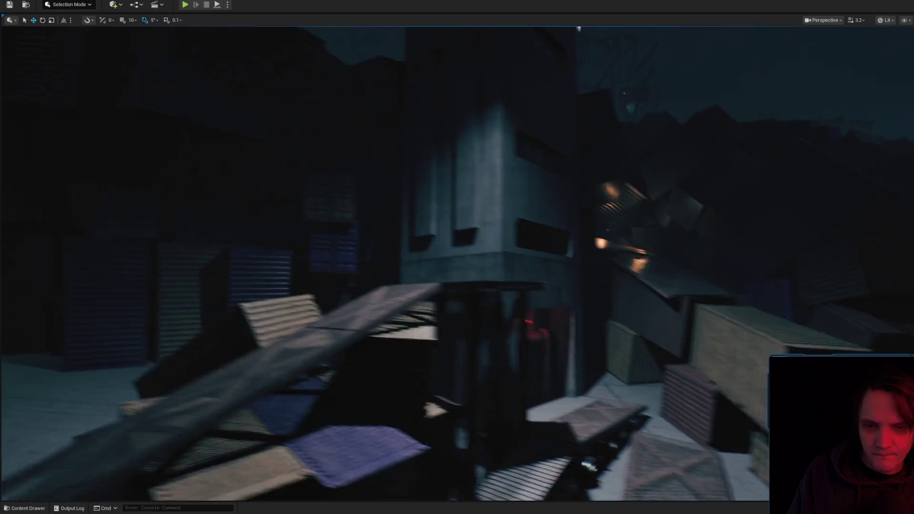
pyautogui.scroll(-1, 457, 257)
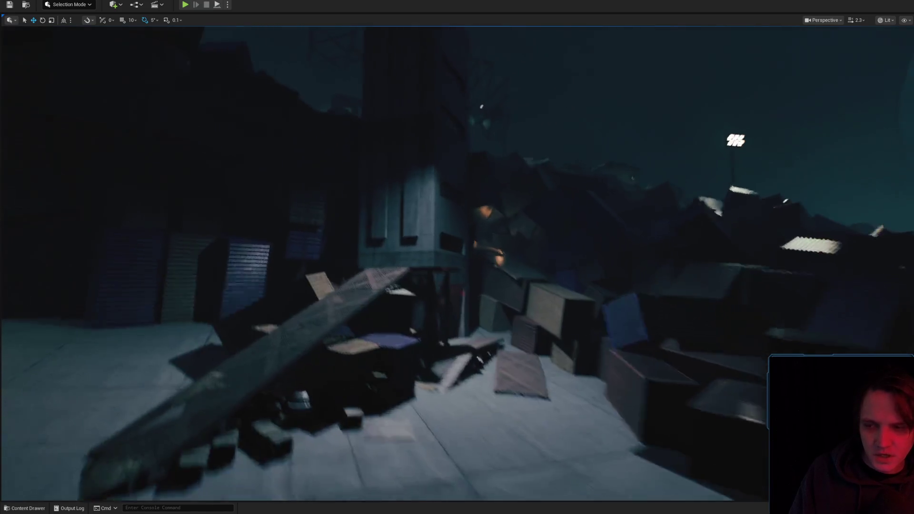
pyautogui.scroll(1, 454, 328)
pyautogui.press('s')
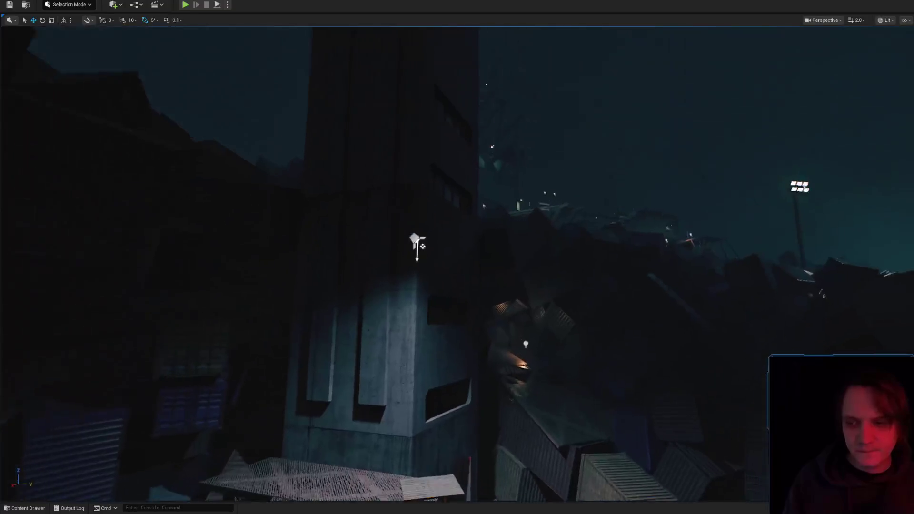
pyautogui.press('w')
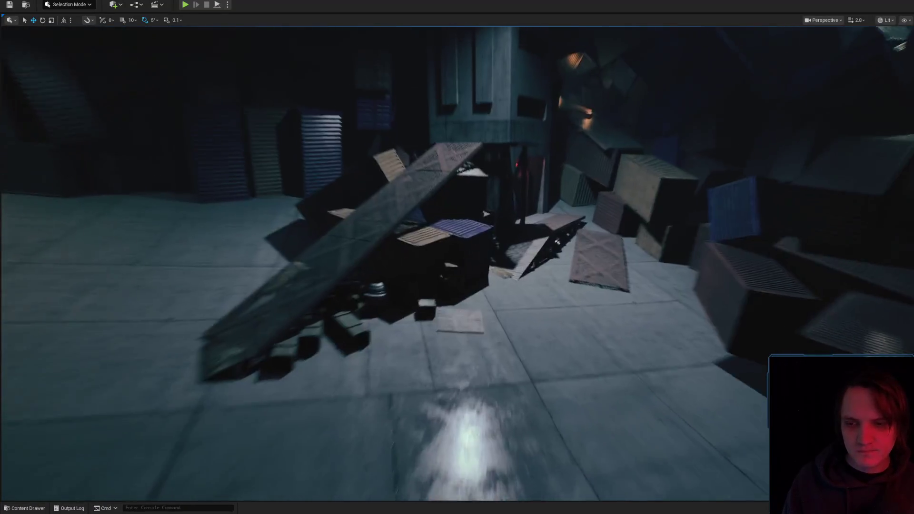
# Search all content and browse to BP_LightWall_B_01 in its Lights folder
pyautogui.click(24, 508)
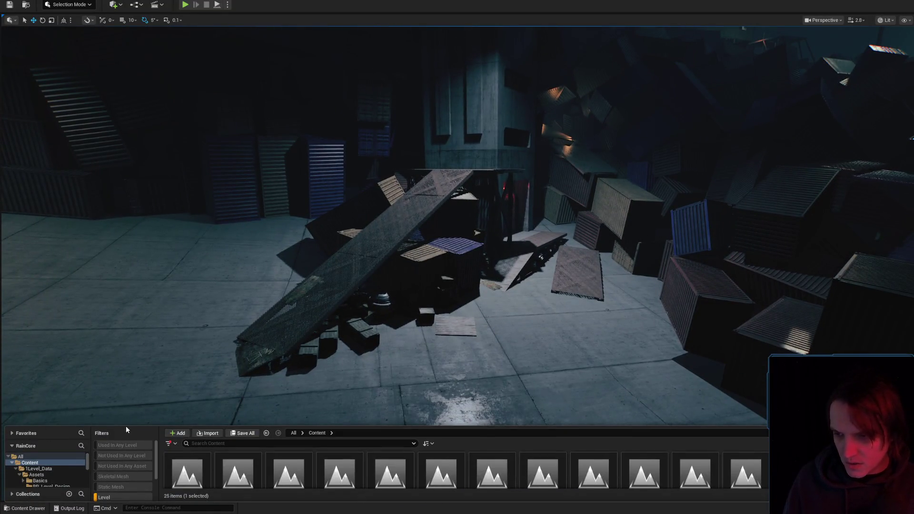
pyautogui.click(109, 449)
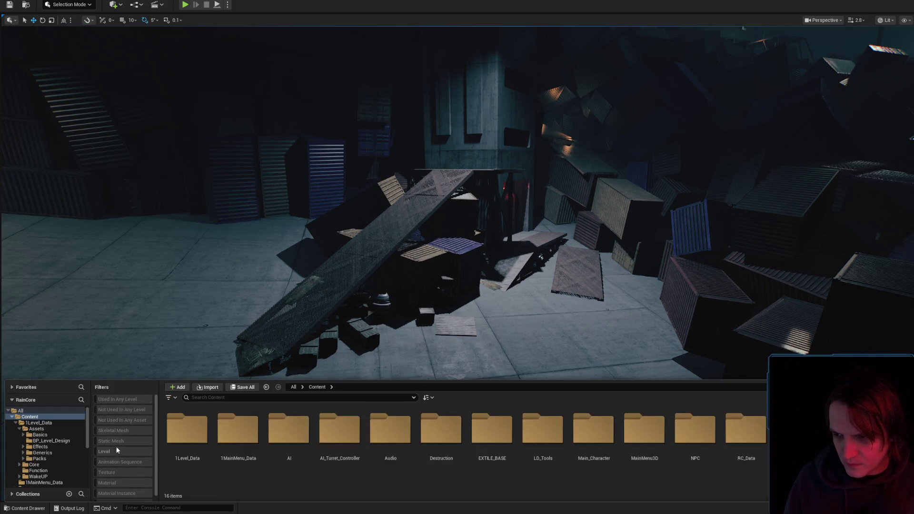
pyautogui.click(209, 400)
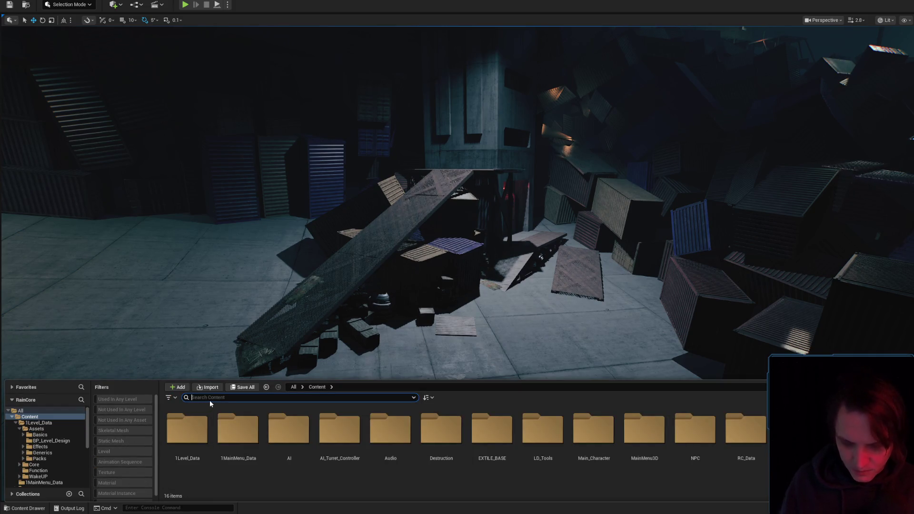
pyautogui.write('lightp')
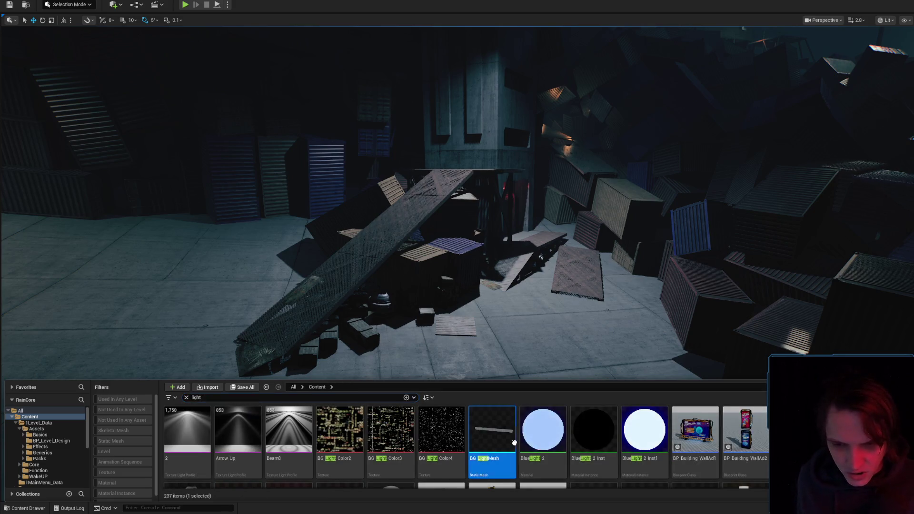
pyautogui.scroll(-3, 338, 433)
pyautogui.click(344, 431)
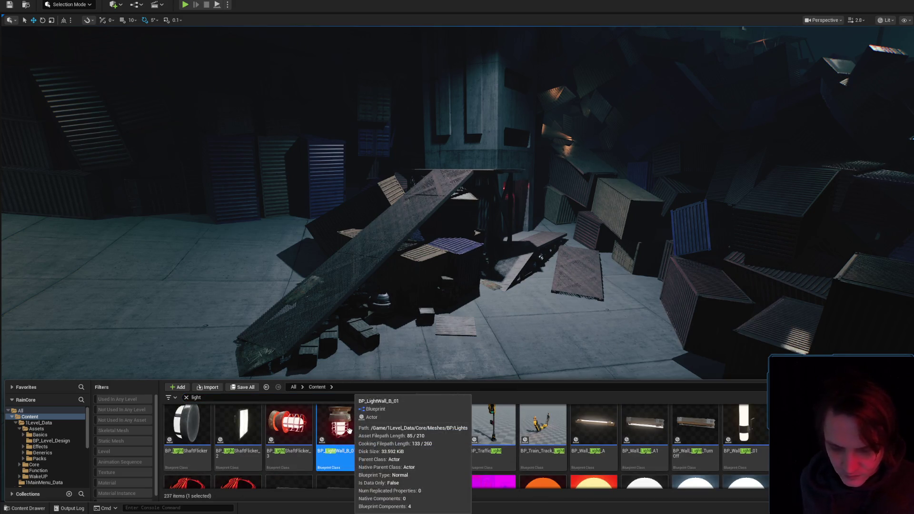
pyautogui.hotkey('ctrl', 'b')
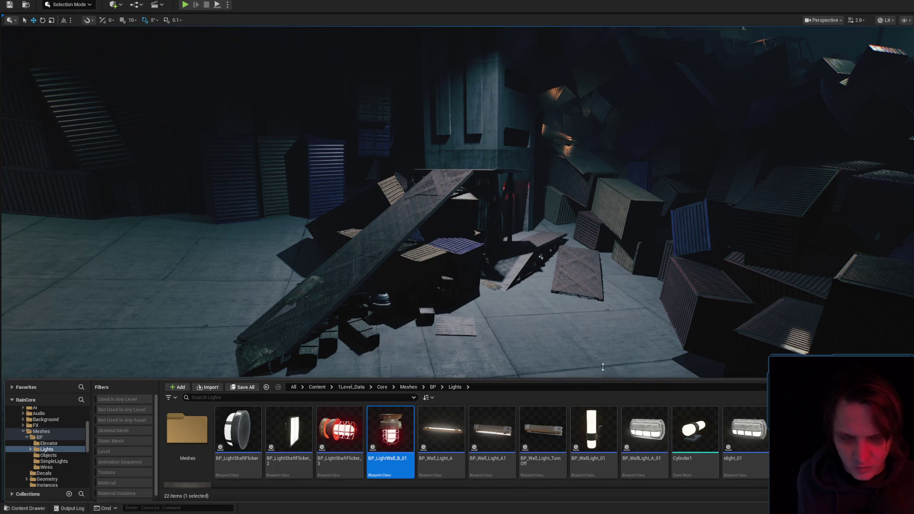
# Deselect the wall light and fly the camera into the dark container walkway
pyautogui.moveTo(603, 376); pyautogui.dragTo(612, 326)
pyautogui.click(516, 436)
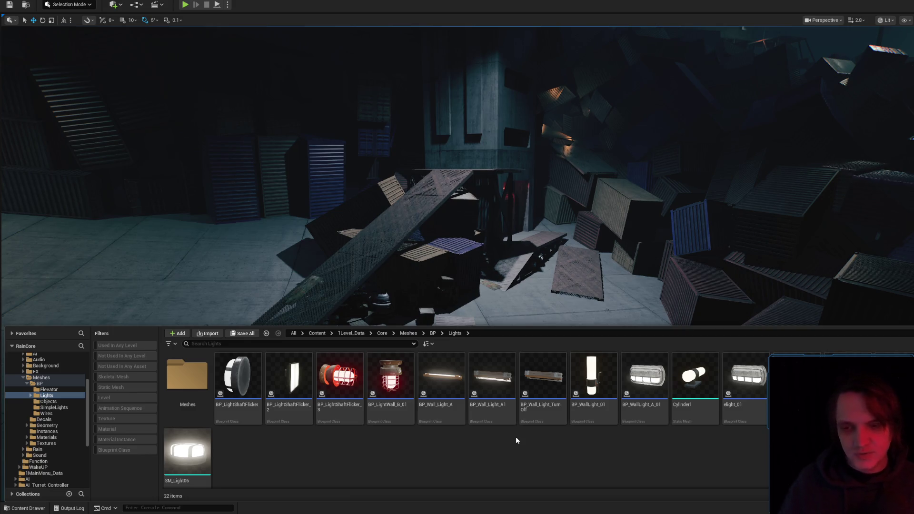
pyautogui.moveTo(524, 286)
pyautogui.mouseDown()
pyautogui.moveTo(428, 295)
pyautogui.moveTo(410, 280)
pyautogui.moveTo(400, 290)
pyautogui.moveTo(376, 286)
pyautogui.mouseUp()
pyautogui.click(568, 213)
pyautogui.scroll(-3, 543, 362)
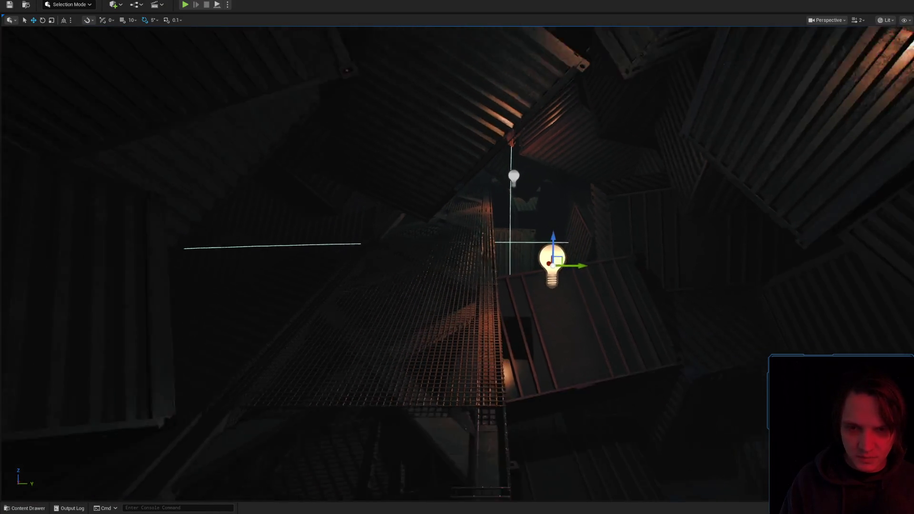
pyautogui.moveTo(551, 171)
pyautogui.mouseDown()
pyautogui.moveTo(572, 243)
pyautogui.moveTo(576, 234)
pyautogui.moveTo(571, 256)
pyautogui.mouseUp()
pyautogui.click(17, 508)
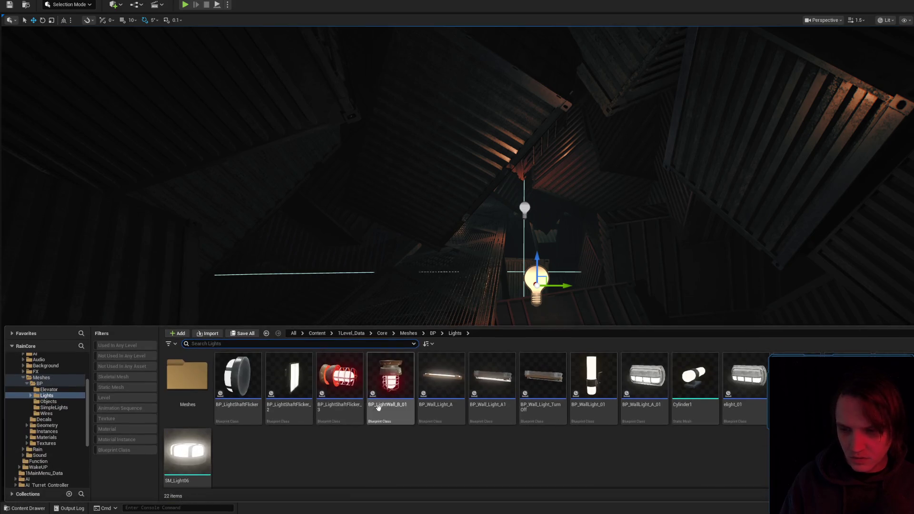
pyautogui.moveTo(522, 298); pyautogui.dragTo(468, 342)
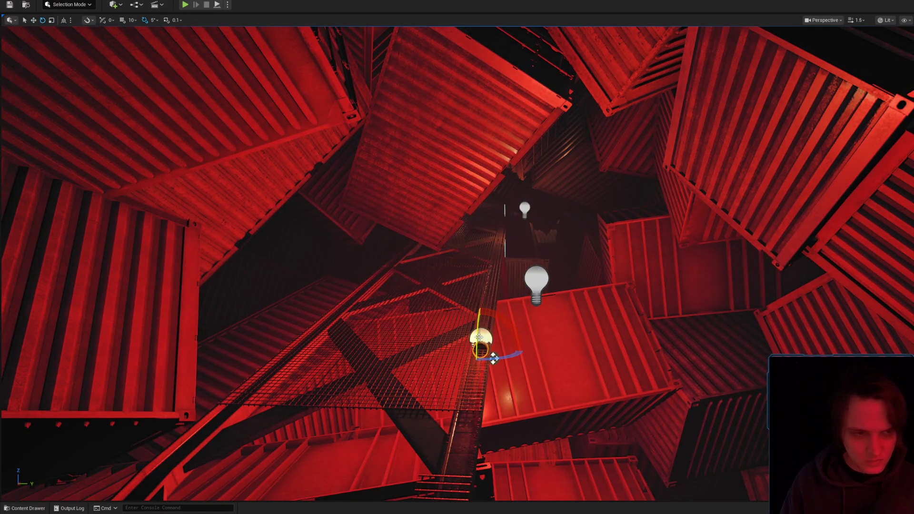
pyautogui.press('Delete')
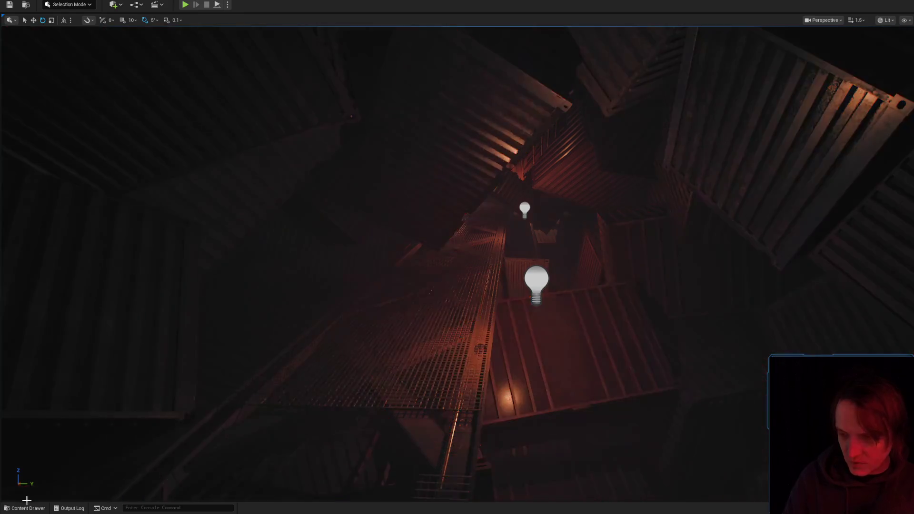
pyautogui.click(37, 508)
pyautogui.moveTo(390, 385)
pyautogui.mouseDown()
pyautogui.moveTo(481, 367)
pyautogui.moveTo(484, 304)
pyautogui.moveTo(494, 403)
pyautogui.moveTo(485, 244)
pyautogui.moveTo(505, 245)
pyautogui.moveTo(457, 286)
pyautogui.moveTo(455, 311)
pyautogui.mouseUp()
pyautogui.click(485, 244)
pyautogui.press('g')
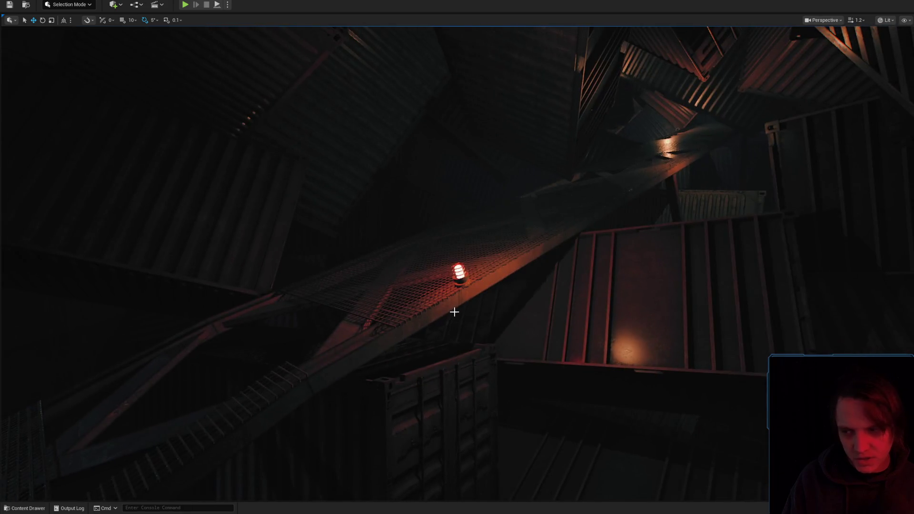
pyautogui.moveTo(566, 327); pyautogui.dragTo(561, 324)
pyautogui.press('g')
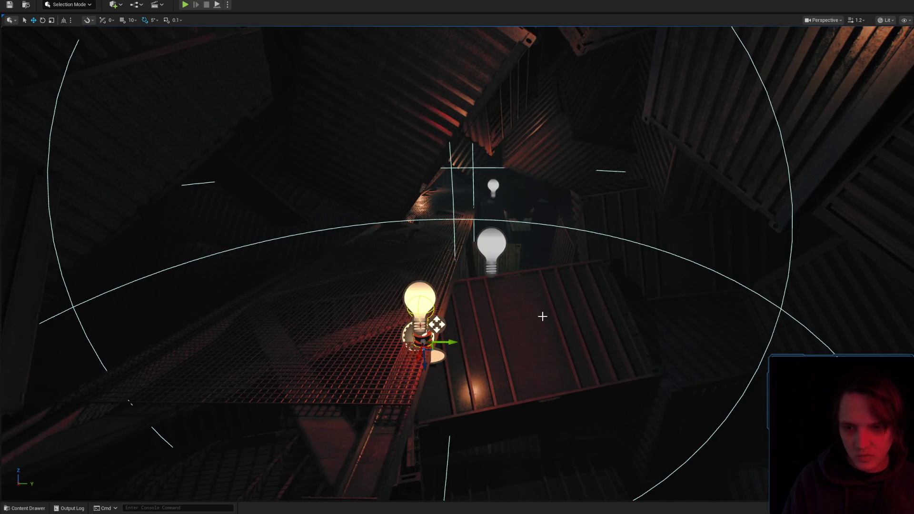
pyautogui.press('Delete')
pyautogui.hotkey('ctrl', 'space')
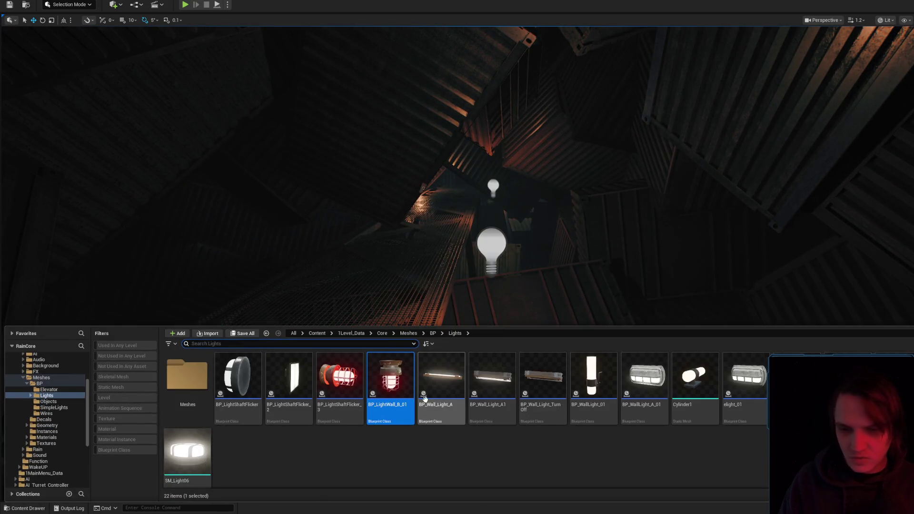
# Rotate the X-braced truss so it lies flat behind the walkway
pyautogui.click(447, 309)
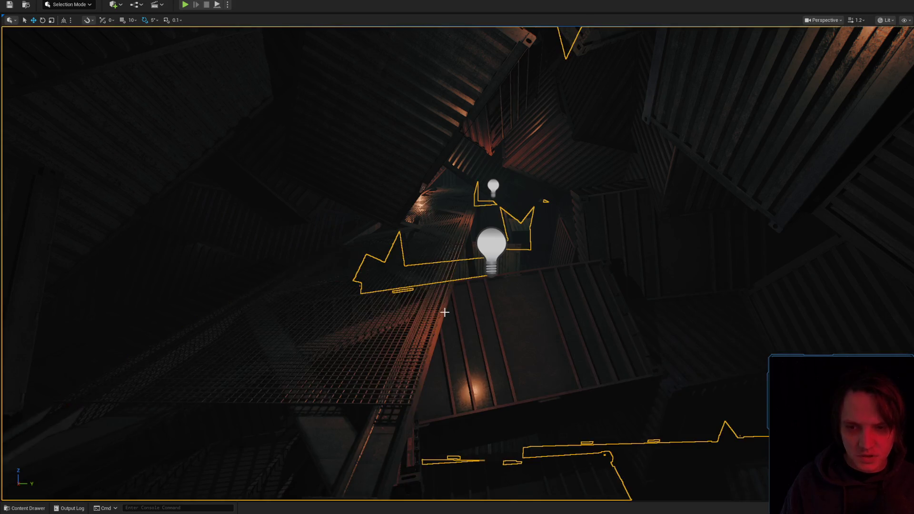
pyautogui.click(443, 312)
pyautogui.hotkey('ctrl', 'space')
pyautogui.moveTo(531, 305)
pyautogui.mouseDown()
pyautogui.moveTo(531, 286)
pyautogui.moveTo(476, 190)
pyautogui.moveTo(422, 35)
pyautogui.moveTo(751, 119)
pyautogui.moveTo(686, 102)
pyautogui.moveTo(690, 172)
pyautogui.moveTo(714, 238)
pyautogui.moveTo(676, 224)
pyautogui.moveTo(571, 247)
pyautogui.moveTo(523, 282)
pyautogui.mouseUp()
pyautogui.scroll(-3, 457, 257)
pyautogui.click(523, 281)
pyautogui.press('e')
pyautogui.moveTo(401, 298); pyautogui.dragTo(692, 257)
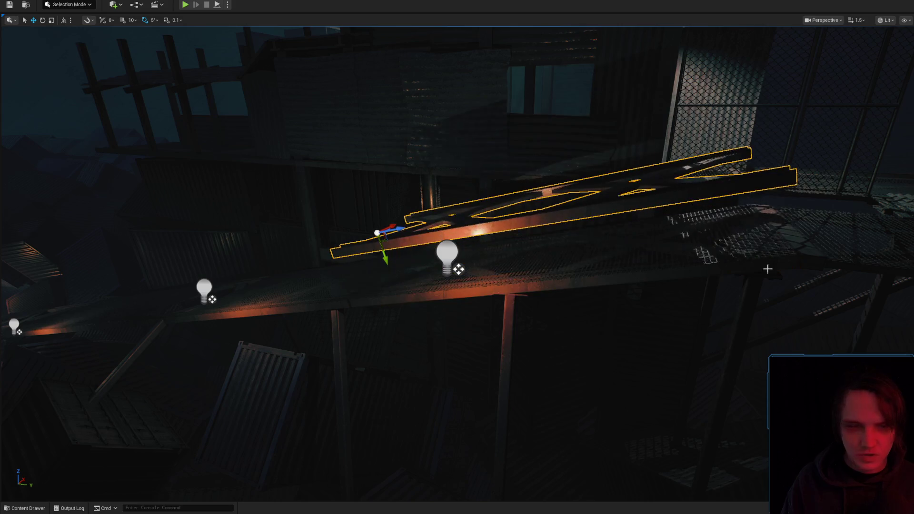
pyautogui.moveTo(395, 228); pyautogui.dragTo(376, 200)
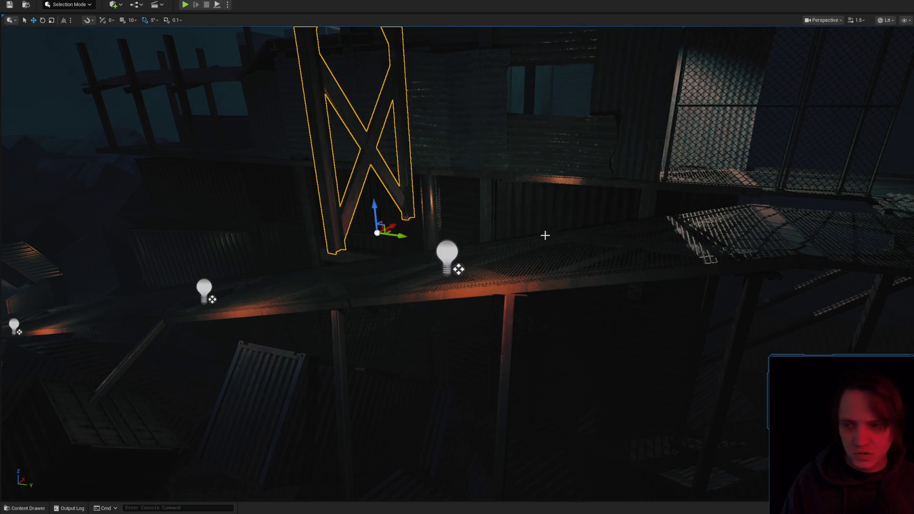
pyautogui.moveTo(559, 235); pyautogui.dragTo(495, 236)
pyautogui.moveTo(421, 236); pyautogui.dragTo(395, 224)
# Raise the walkway point light high above the catwalk railing
pyautogui.press('w')
pyautogui.click(449, 241)
pyautogui.moveTo(449, 240)
pyautogui.mouseDown()
pyautogui.moveTo(429, 147)
pyautogui.moveTo(400, 181)
pyautogui.moveTo(438, 157)
pyautogui.moveTo(410, 181)
pyautogui.mouseUp()
pyautogui.press('g')
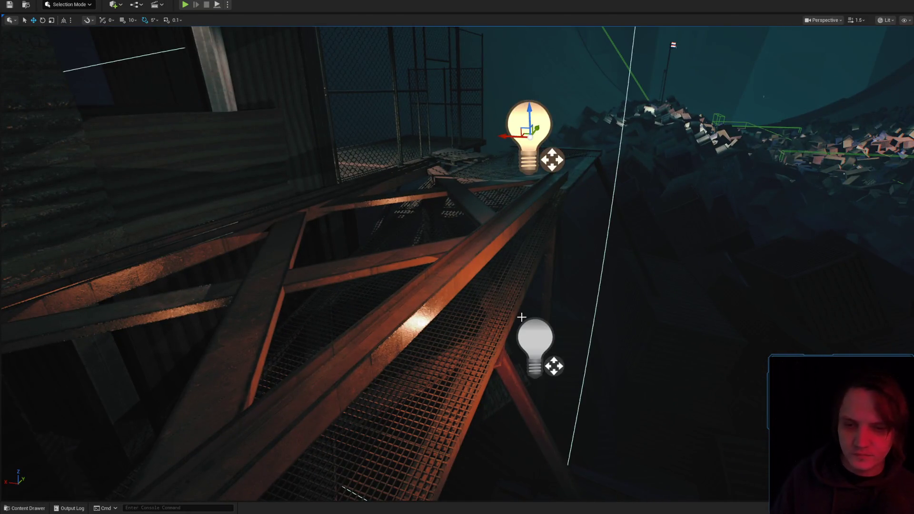
pyautogui.moveTo(523, 294); pyautogui.dragTo(515, 294)
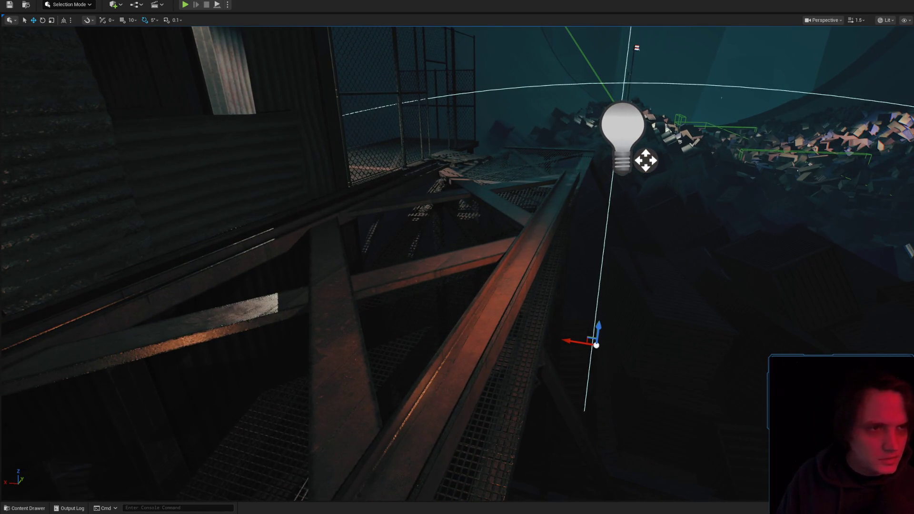
pyautogui.click(514, 294)
pyautogui.hotkey('ctrl', 'b')
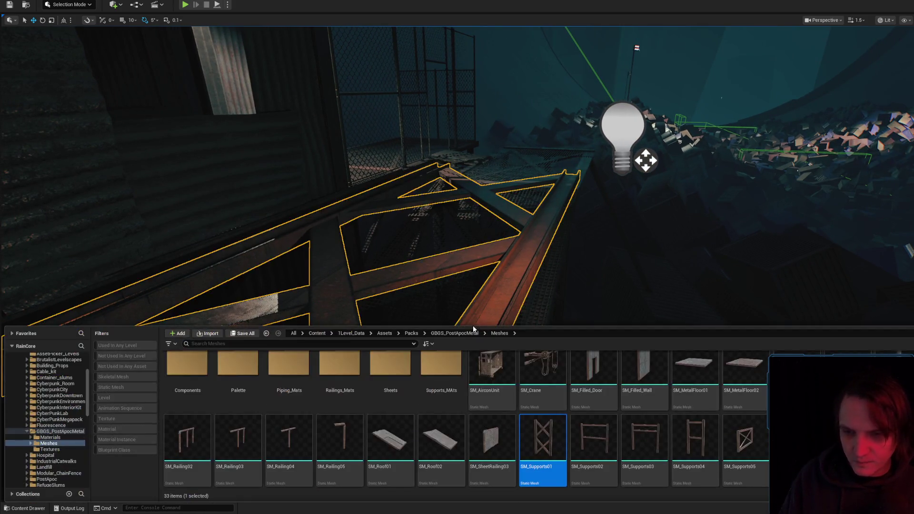
# Place a Components metal beam on the walkway, rotated -90° and shortened
pyautogui.doubleClick(188, 369)
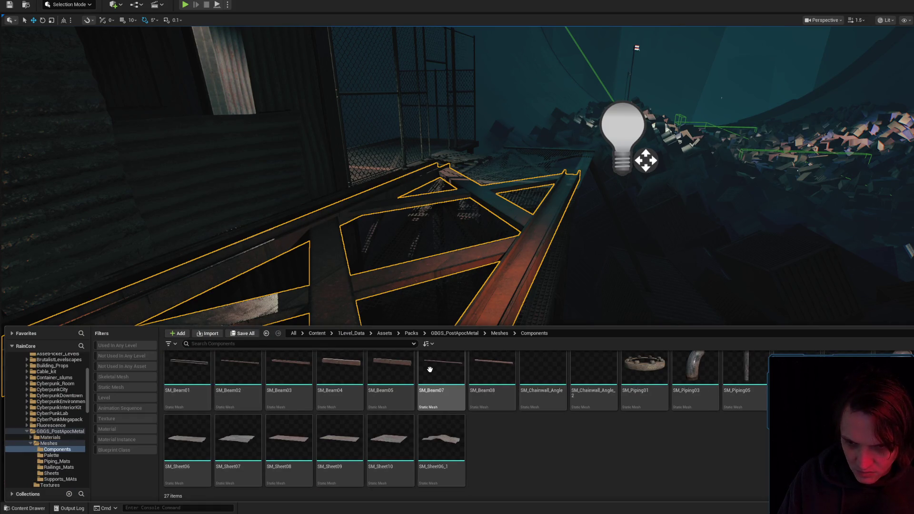
pyautogui.moveTo(288, 369)
pyautogui.mouseDown()
pyautogui.moveTo(500, 307)
pyautogui.moveTo(505, 315)
pyautogui.mouseUp()
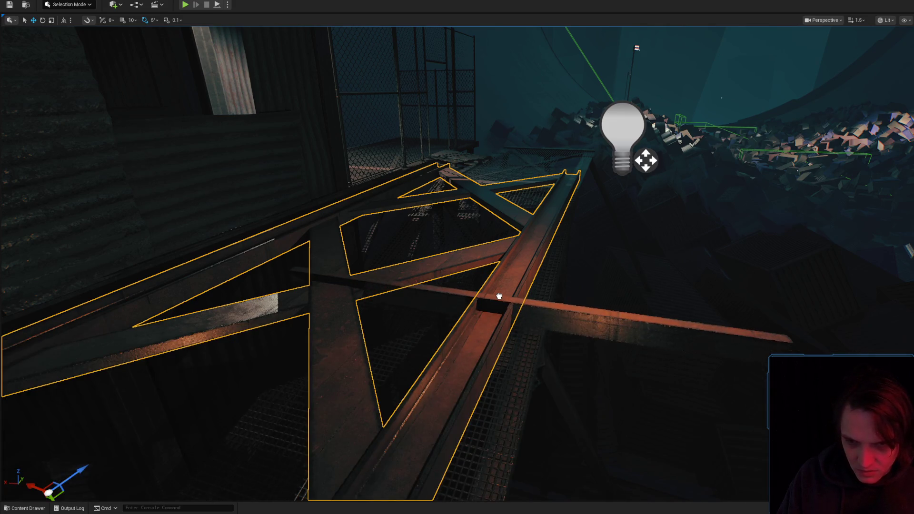
pyautogui.moveTo(500, 269); pyautogui.dragTo(486, 335)
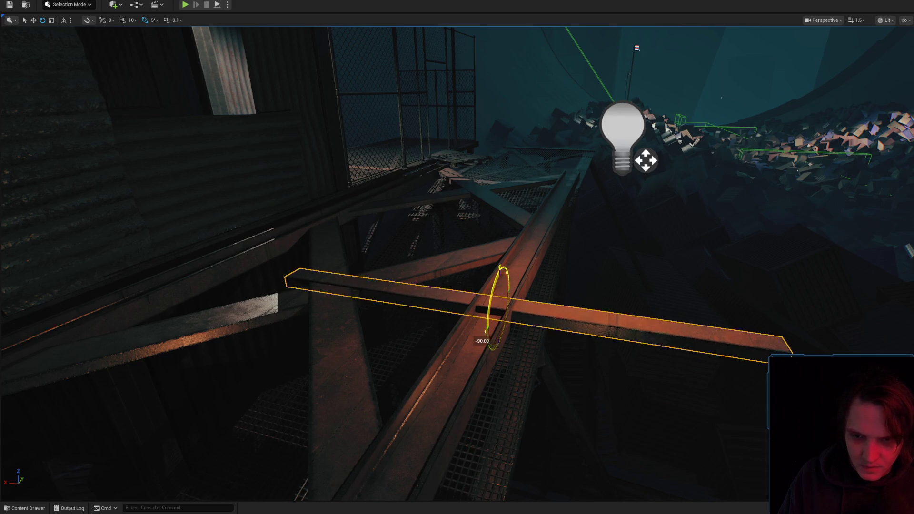
pyautogui.moveTo(484, 299); pyautogui.dragTo(472, 305)
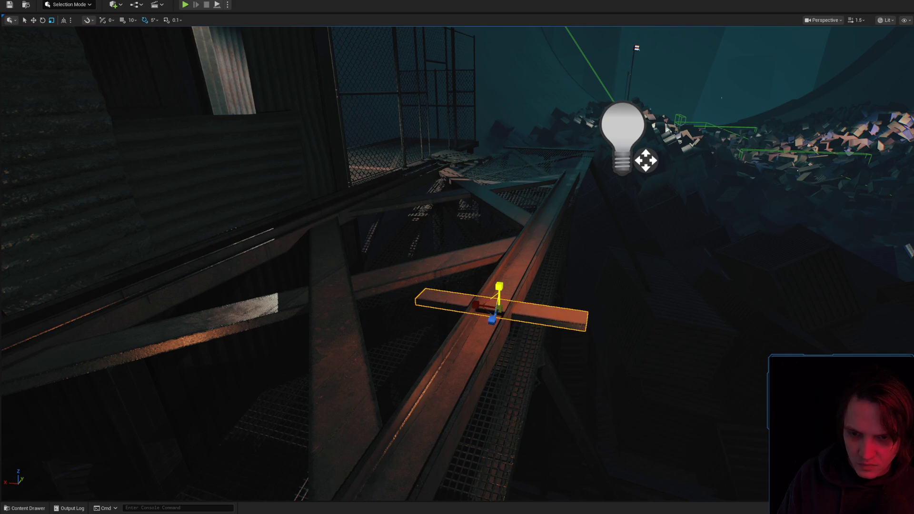
pyautogui.scroll(-3, 457, 257)
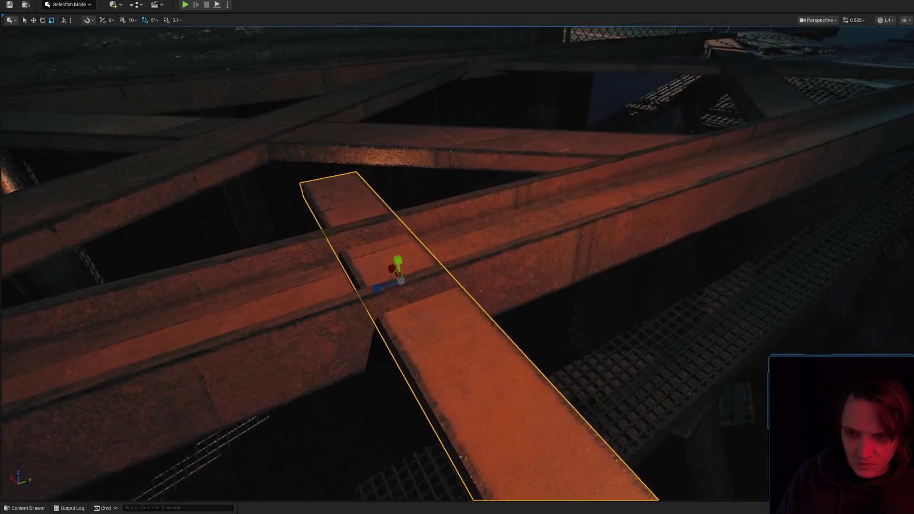
pyautogui.moveTo(457, 257)
pyautogui.mouseDown()
pyautogui.moveTo(481, 259)
pyautogui.moveTo(432, 251)
pyautogui.moveTo(418, 285)
pyautogui.moveTo(396, 266)
pyautogui.moveTo(431, 267)
pyautogui.moveTo(457, 306)
pyautogui.mouseUp()
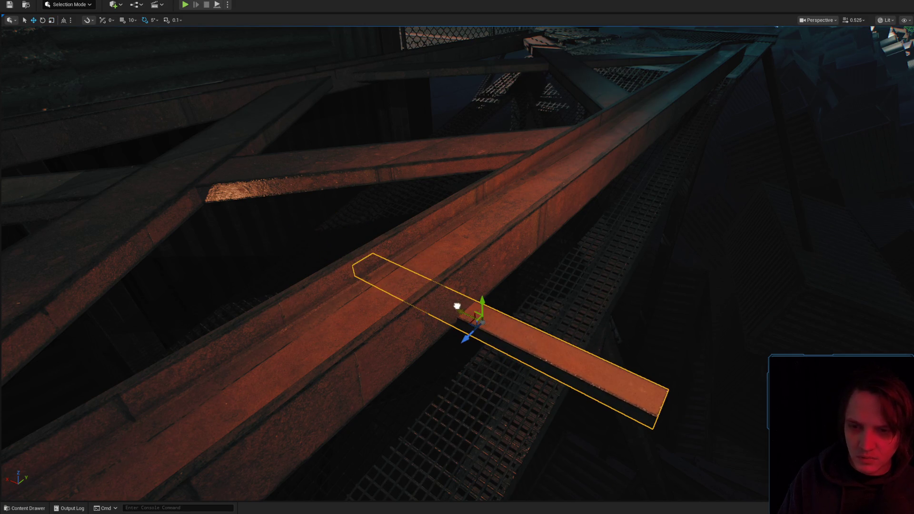
# Select SM_Beam05, lengthen the beam slightly and raise it onto the girder
pyautogui.hotkey('ctrl', 'space')
pyautogui.click(394, 380)
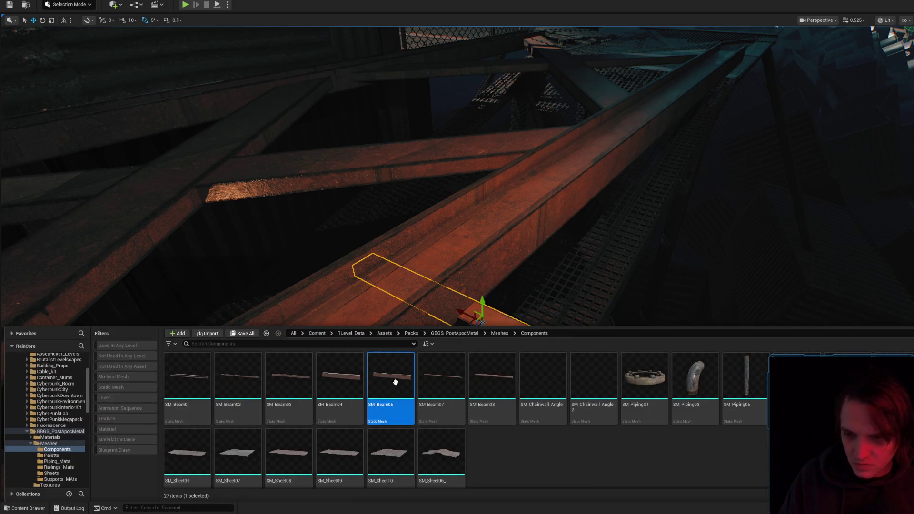
pyautogui.hotkey('ctrl', 'space')
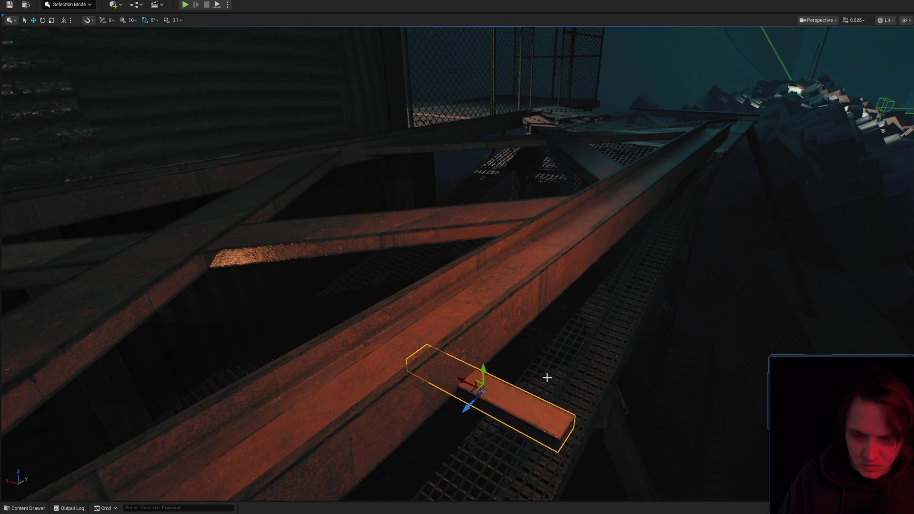
pyautogui.moveTo(466, 382); pyautogui.dragTo(449, 373)
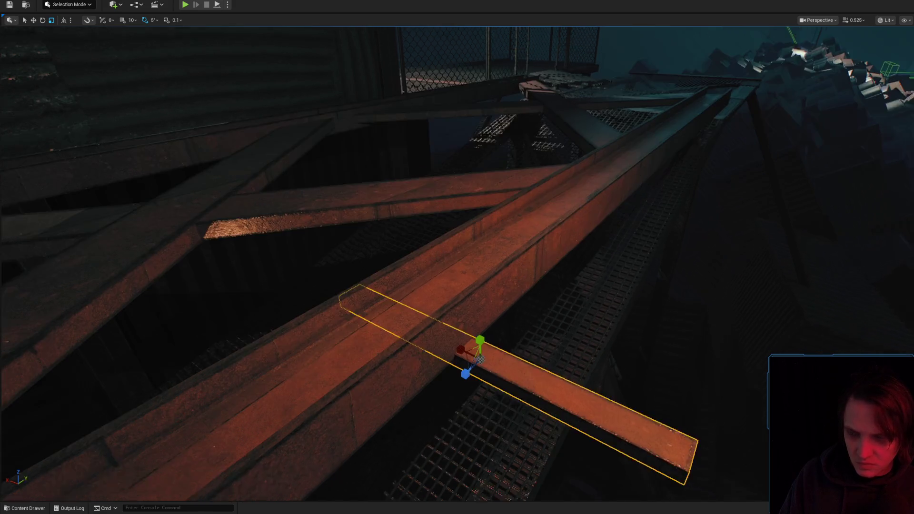
pyautogui.press('w')
pyautogui.moveTo(488, 320)
pyautogui.mouseDown()
pyautogui.moveTo(476, 238)
pyautogui.moveTo(256, 41)
pyautogui.moveTo(466, 32)
pyautogui.mouseUp()
pyautogui.moveTo(476, 304); pyautogui.dragTo(495, 295)
pyautogui.click(7, 509)
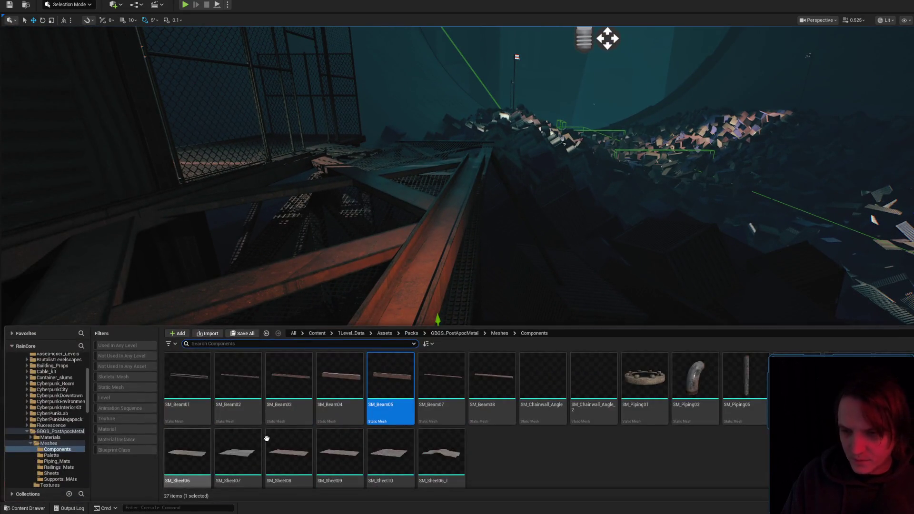
# Find the hanging_light_01 static mesh and place it on the walkway beam
pyautogui.click(41, 364)
pyautogui.click(107, 386)
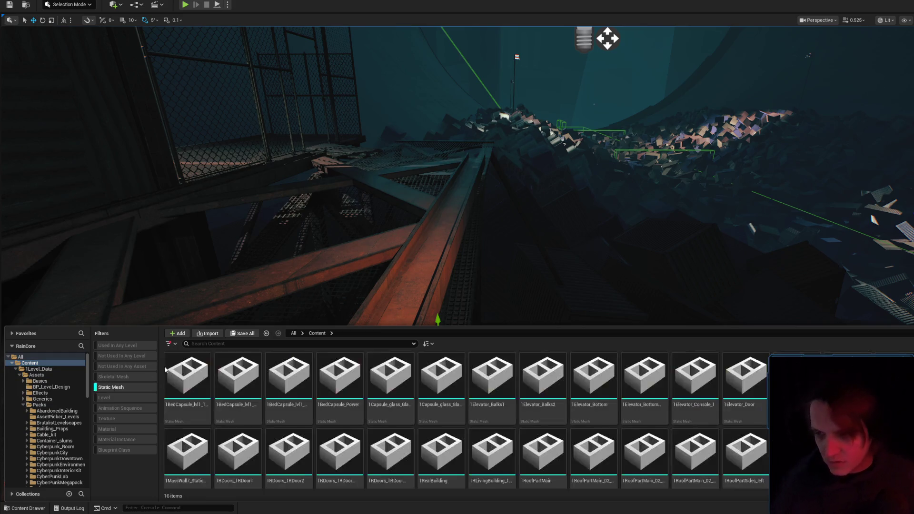
pyautogui.click(221, 344)
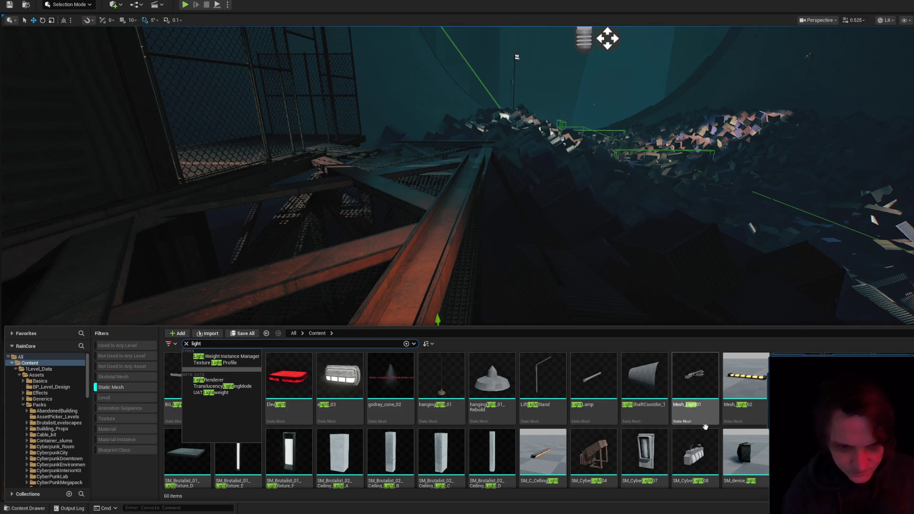
pyautogui.write('light')
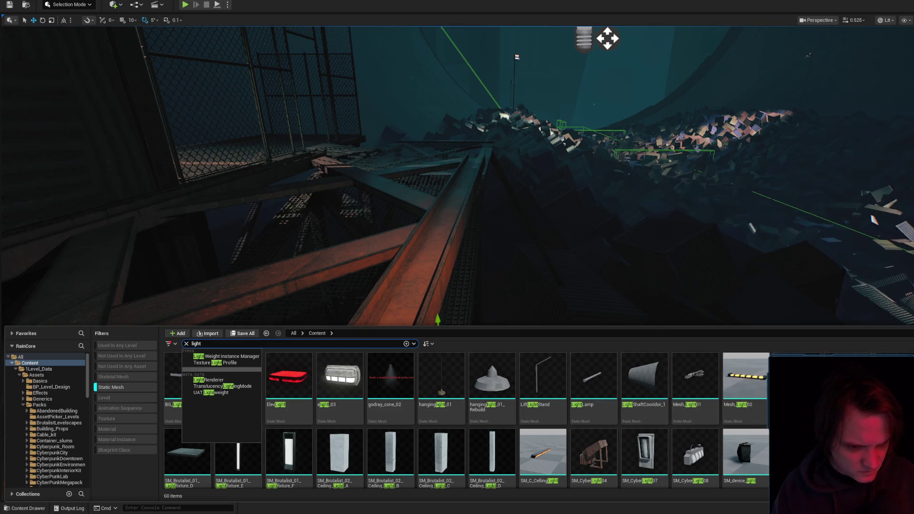
pyautogui.click(441, 379)
pyautogui.scroll(-2, 441, 381)
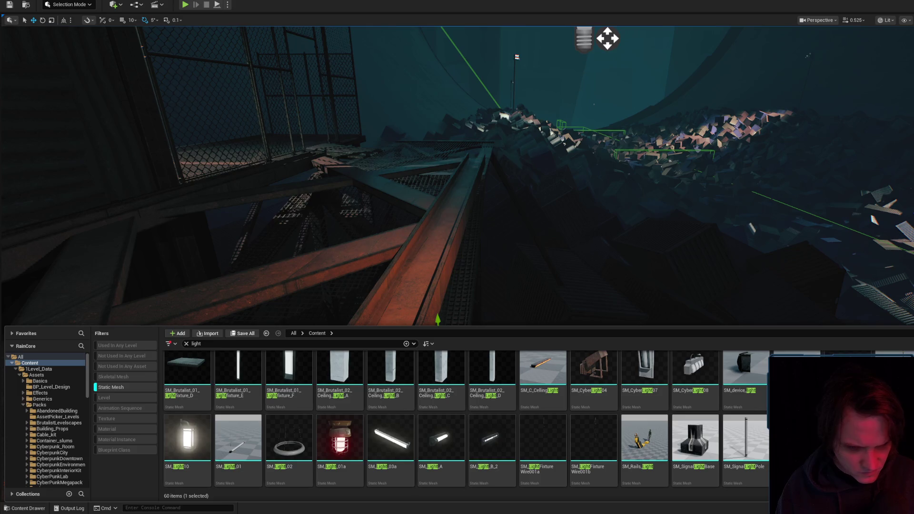
pyautogui.scroll(1, 467, 419)
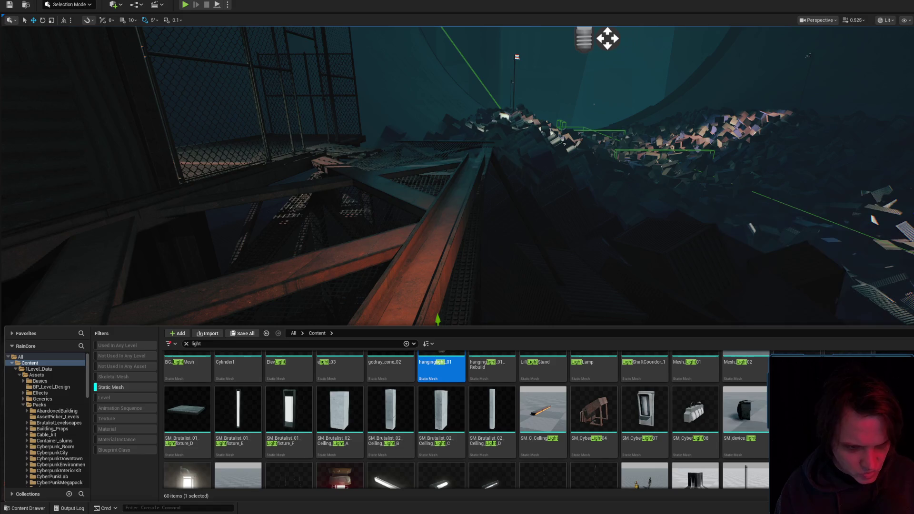
pyautogui.scroll(1, 466, 419)
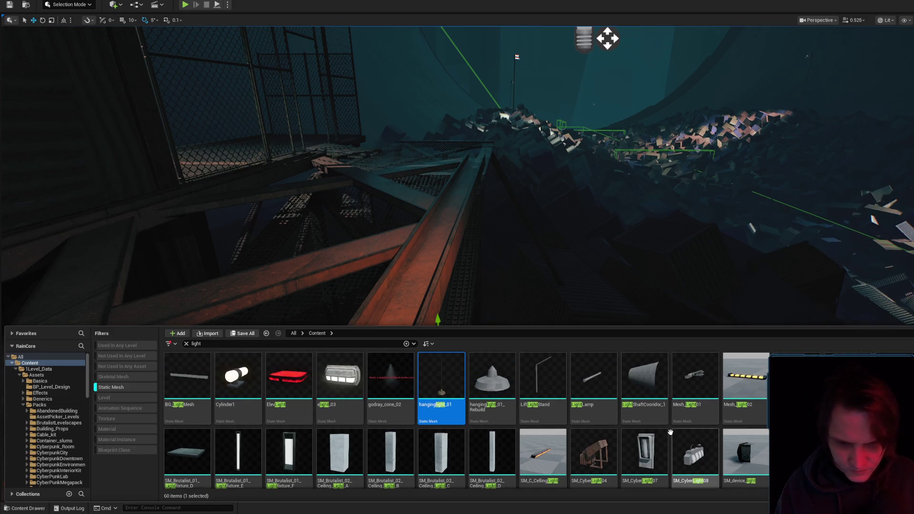
pyautogui.moveTo(695, 381); pyautogui.dragTo(397, 327)
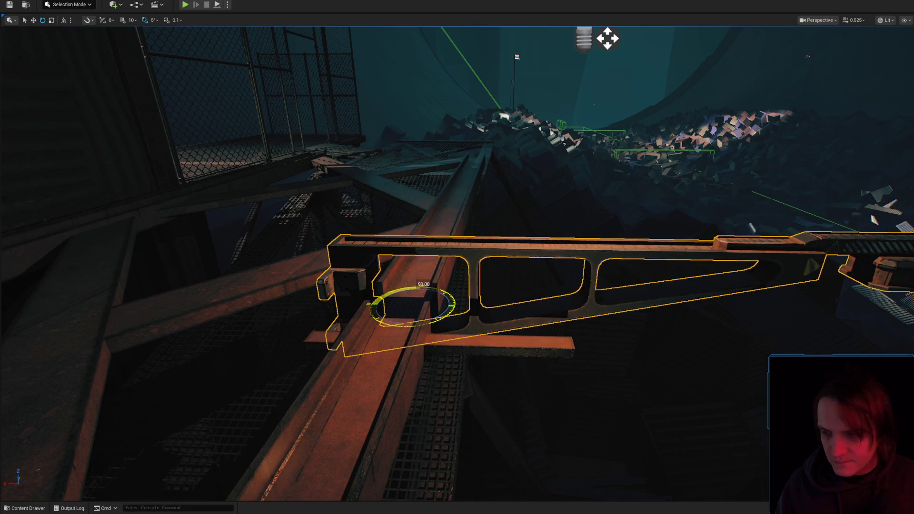
# Try the lamp at several angles, then delete it from the level
pyautogui.moveTo(423, 284); pyautogui.dragTo(400, 342)
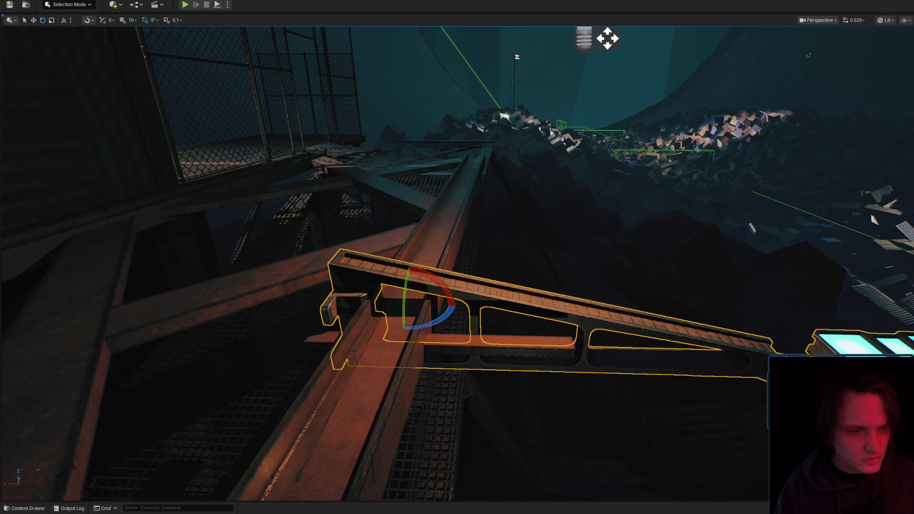
pyautogui.hotkey('ctrl', 'z')
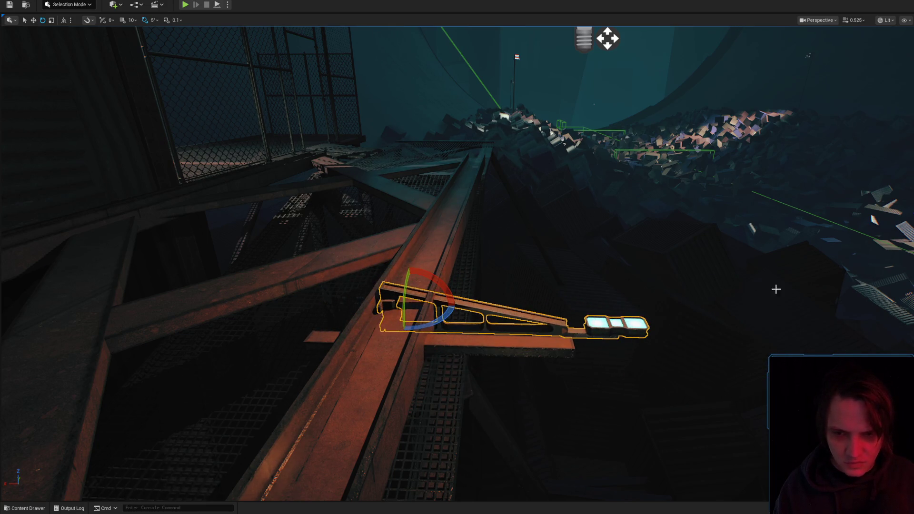
pyautogui.moveTo(461, 280)
pyautogui.mouseDown()
pyautogui.moveTo(441, 347)
pyautogui.moveTo(466, 318)
pyautogui.moveTo(425, 350)
pyautogui.moveTo(467, 320)
pyautogui.moveTo(465, 312)
pyautogui.moveTo(427, 352)
pyautogui.moveTo(418, 352)
pyautogui.moveTo(414, 329)
pyautogui.moveTo(417, 345)
pyautogui.moveTo(439, 357)
pyautogui.mouseUp()
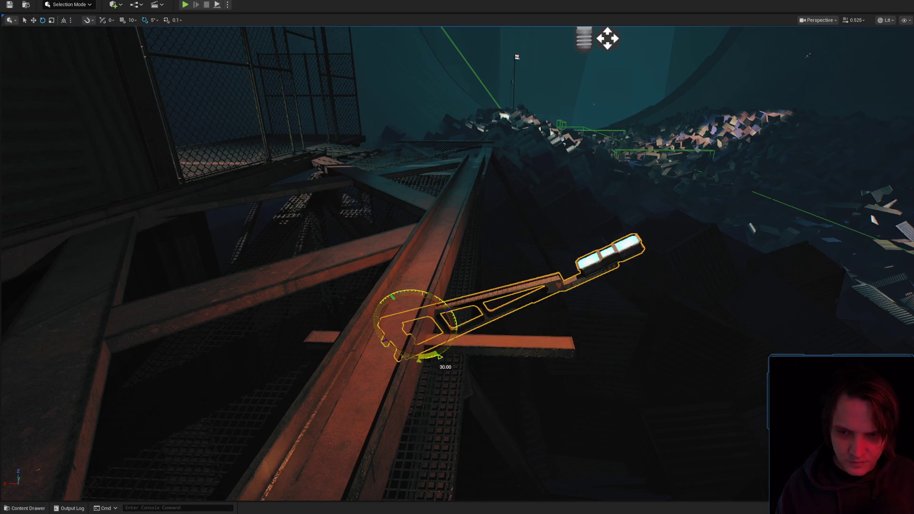
pyautogui.moveTo(523, 311)
pyautogui.mouseDown()
pyautogui.moveTo(507, 267)
pyautogui.moveTo(485, 303)
pyautogui.moveTo(422, 289)
pyautogui.moveTo(440, 303)
pyautogui.moveTo(474, 285)
pyautogui.mouseUp()
pyautogui.press('w')
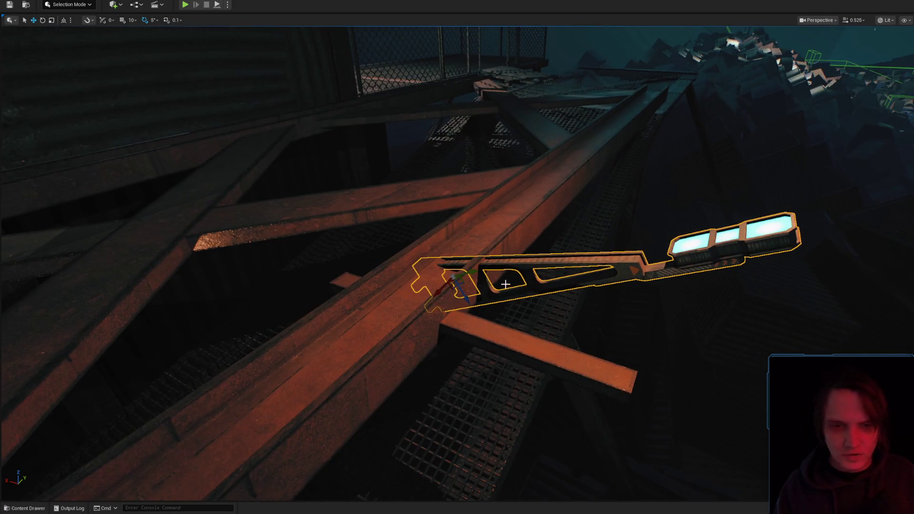
pyautogui.press('Delete')
# Move the plank across the walkway beam and shorten it
pyautogui.moveTo(444, 327); pyautogui.dragTo(455, 323)
pyautogui.moveTo(538, 295)
pyautogui.mouseDown()
pyautogui.moveTo(488, 272)
pyautogui.moveTo(472, 288)
pyautogui.moveTo(478, 271)
pyautogui.moveTo(462, 262)
pyautogui.mouseUp()
pyautogui.moveTo(747, 84); pyautogui.dragTo(576, 259)
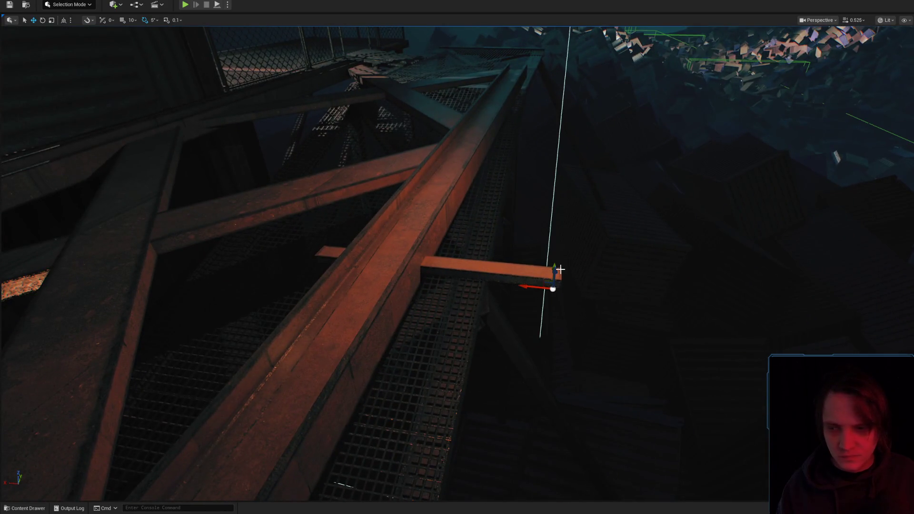
pyautogui.moveTo(460, 257)
pyautogui.mouseDown()
pyautogui.moveTo(458, 210)
pyautogui.moveTo(548, 281)
pyautogui.moveTo(499, 256)
pyautogui.mouseUp()
pyautogui.press('r')
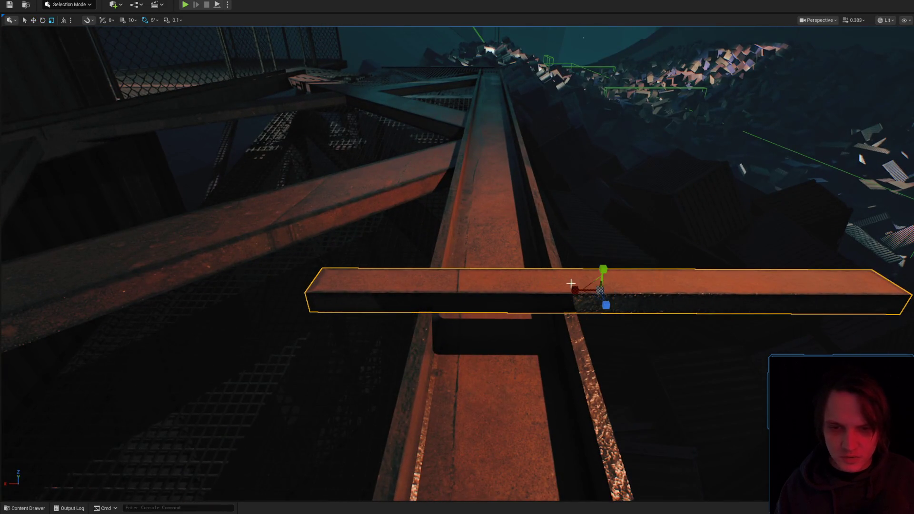
pyautogui.moveTo(575, 289); pyautogui.dragTo(552, 290)
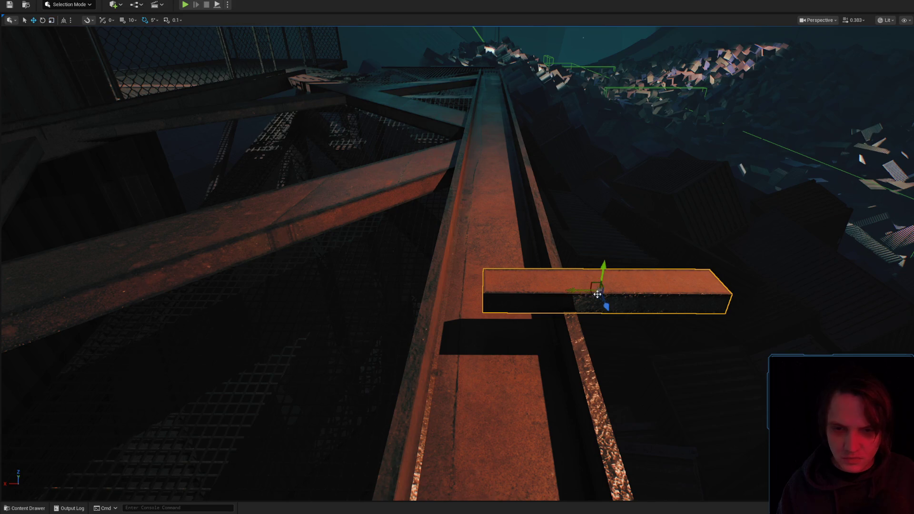
pyautogui.moveTo(604, 272)
pyautogui.mouseDown()
pyautogui.moveTo(606, 312)
pyautogui.moveTo(500, 286)
pyautogui.moveTo(524, 271)
pyautogui.mouseUp()
pyautogui.press('e')
# Duplicate it as a parallel plank and copy both aside as upright posts
pyautogui.keyDown('alt'); pyautogui.moveTo(521, 307); pyautogui.dragTo(525, 347); pyautogui.keyUp('alt')
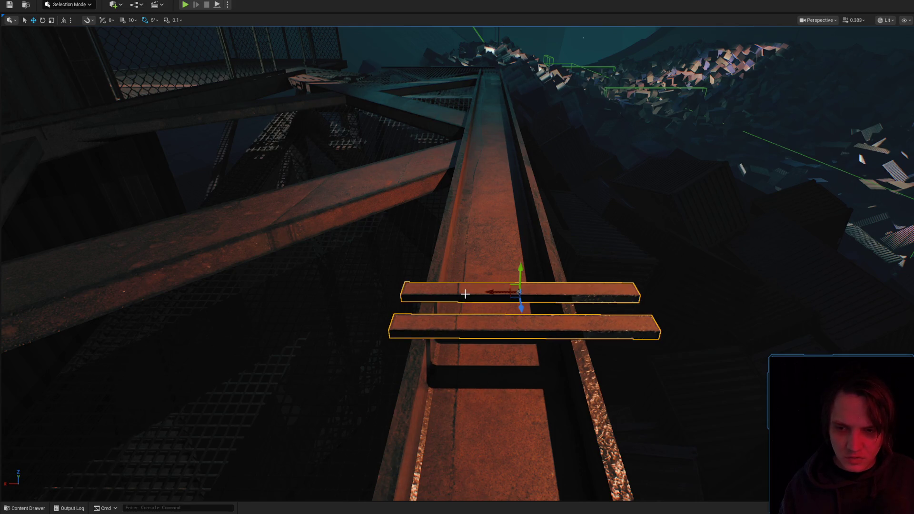
pyautogui.moveTo(507, 289)
pyautogui.keyDown('alt'); pyautogui.mouseDown()
pyautogui.moveTo(440, 289)
pyautogui.moveTo(481, 276)
pyautogui.moveTo(492, 283)
pyautogui.moveTo(385, 291)
pyautogui.moveTo(397, 291)
pyautogui.mouseUp(); pyautogui.keyUp('alt')
pyautogui.press('r')
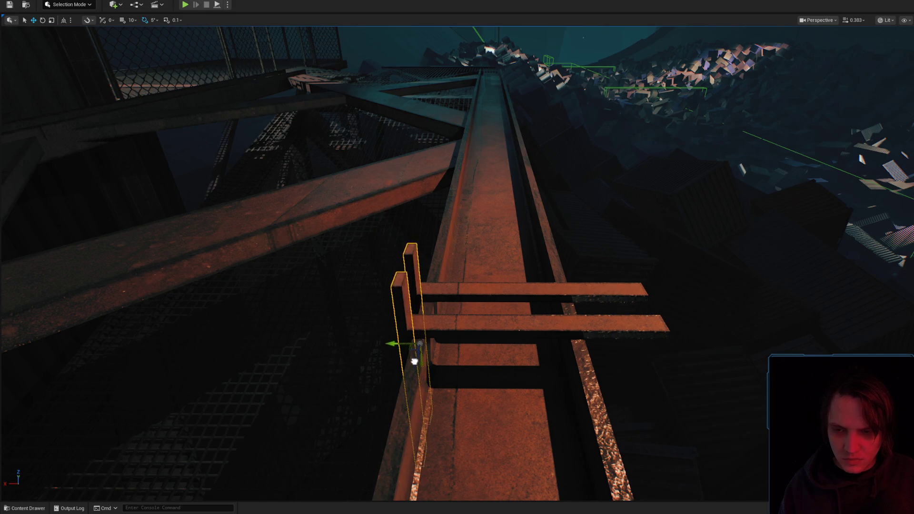
# Frame the two posts and orbit down to eye level with them
pyautogui.press('f')
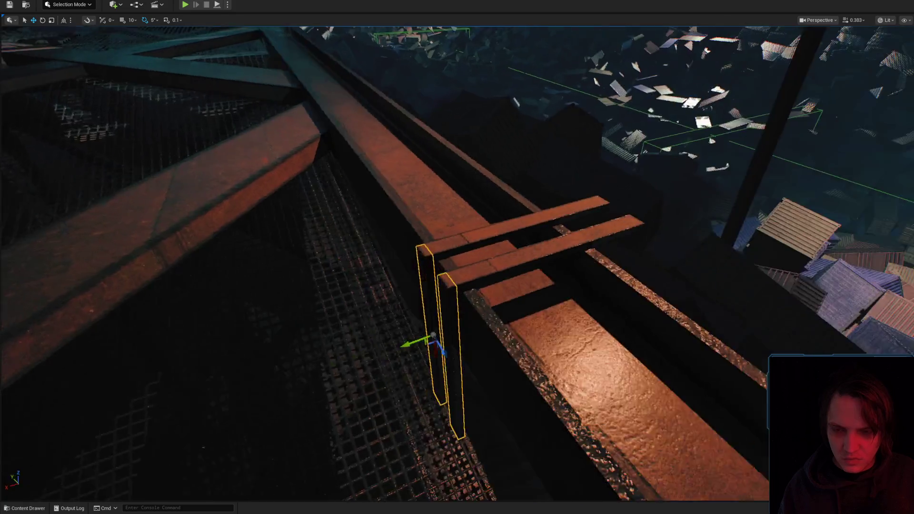
pyautogui.press('e')
pyautogui.scroll(-3, 524, 338)
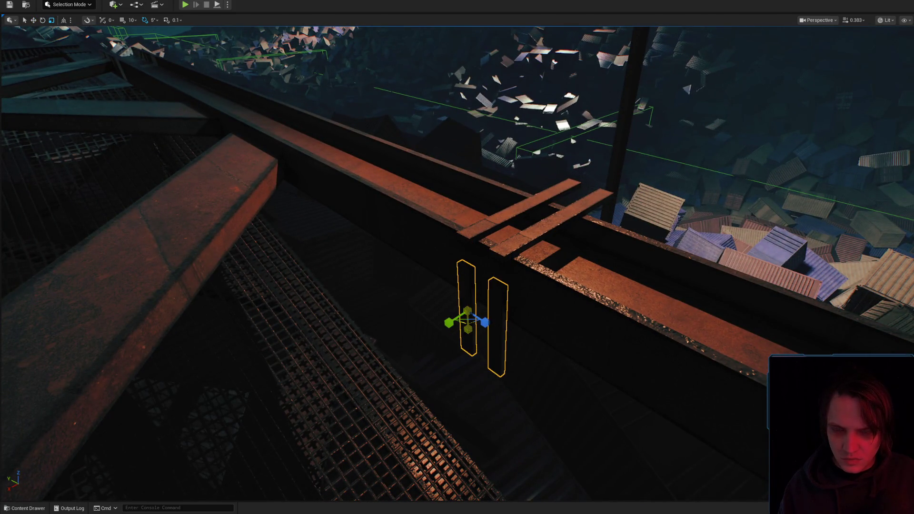
pyautogui.moveTo(466, 309); pyautogui.dragTo(488, 330)
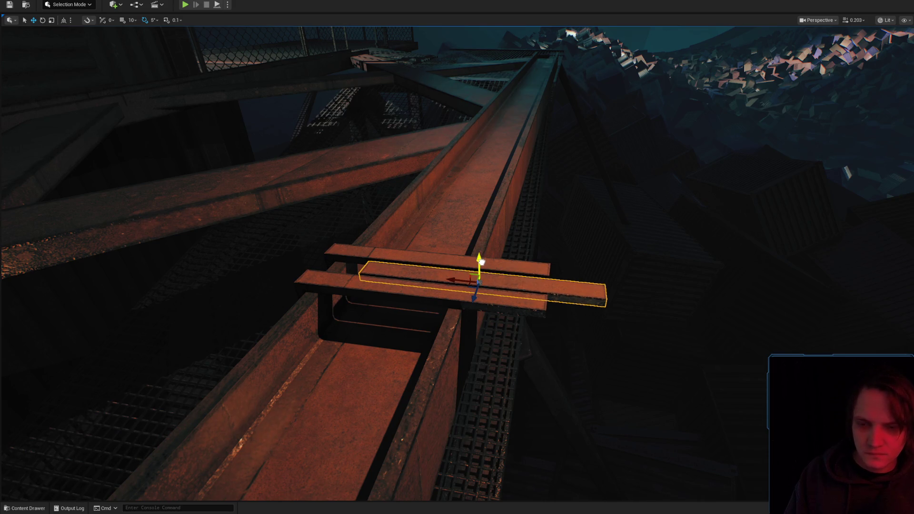
pyautogui.scroll(-2, 546, 288)
pyautogui.moveTo(547, 287); pyautogui.dragTo(546, 288)
# Try rotating the left plank diagonally across the others and check the crossing
pyautogui.click(428, 285)
pyautogui.press('e')
pyautogui.moveTo(423, 273)
pyautogui.mouseDown()
pyautogui.moveTo(474, 276)
pyautogui.moveTo(409, 269)
pyautogui.moveTo(379, 238)
pyautogui.moveTo(445, 239)
pyautogui.mouseUp()
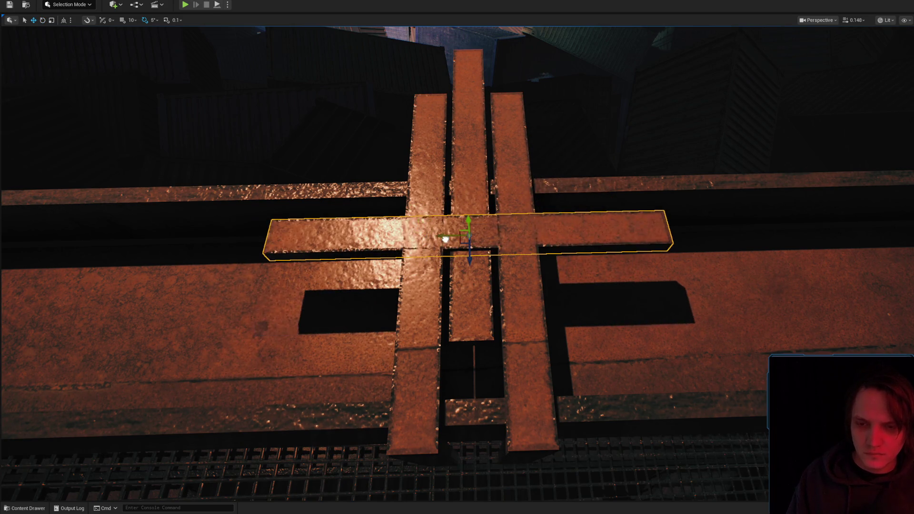
pyautogui.moveTo(515, 247)
pyautogui.mouseDown()
pyautogui.moveTo(487, 250)
pyautogui.moveTo(464, 274)
pyautogui.mouseUp()
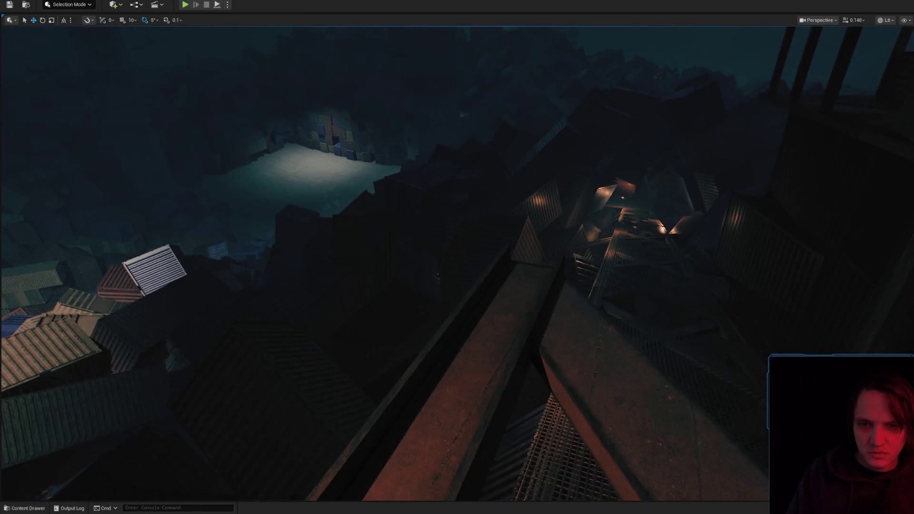
# Slide the selected scaffold plank left along the girder
pyautogui.press('f')
pyautogui.moveTo(514, 324); pyautogui.dragTo(539, 305)
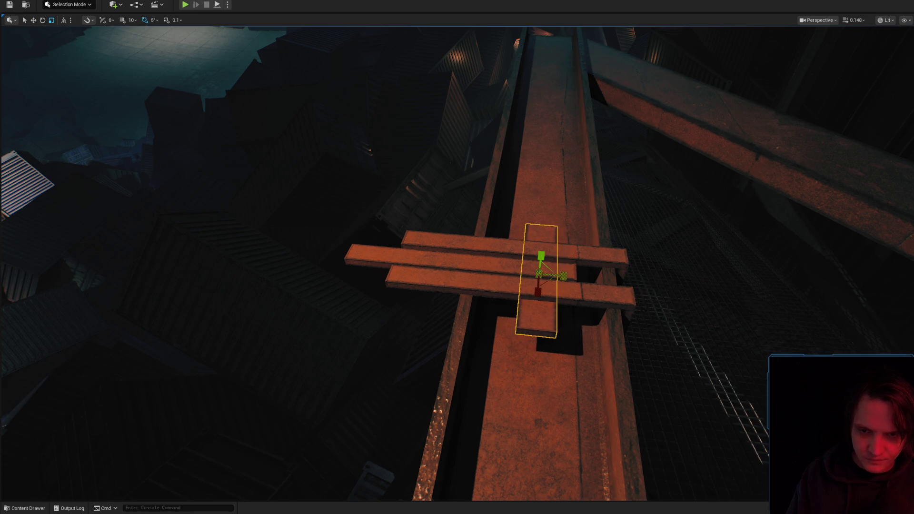
pyautogui.moveTo(538, 305); pyautogui.dragTo(502, 283)
pyautogui.press('w')
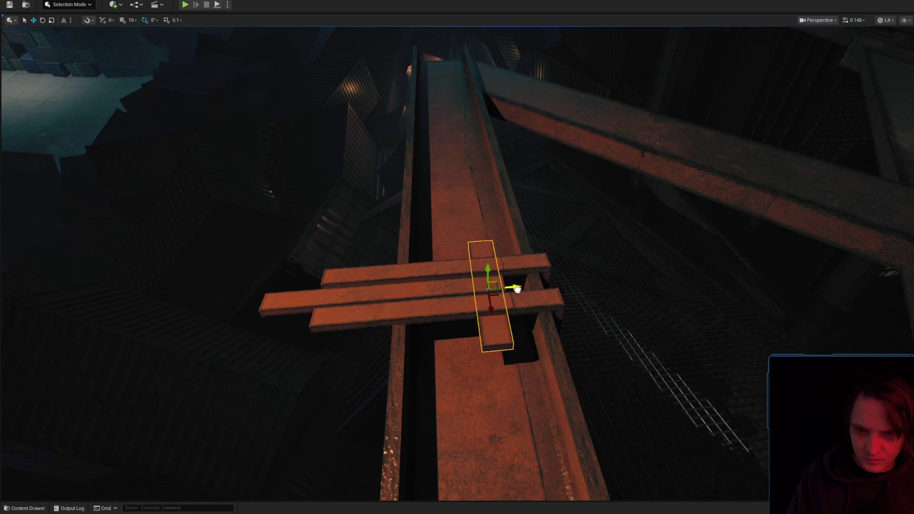
pyautogui.moveTo(494, 282)
pyautogui.mouseDown()
pyautogui.moveTo(457, 276)
pyautogui.moveTo(471, 286)
pyautogui.moveTo(457, 291)
pyautogui.moveTo(469, 284)
pyautogui.mouseUp()
pyautogui.moveTo(449, 342); pyautogui.dragTo(467, 318)
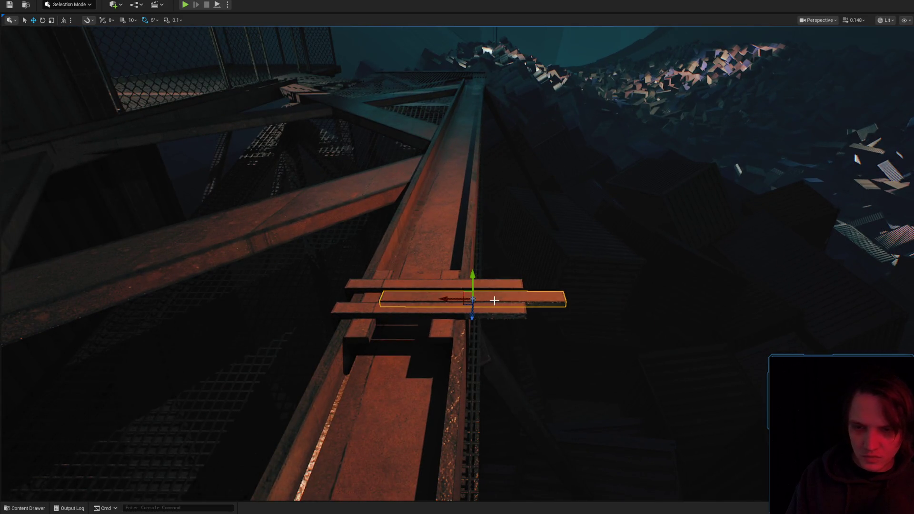
pyautogui.moveTo(537, 297); pyautogui.dragTo(458, 282)
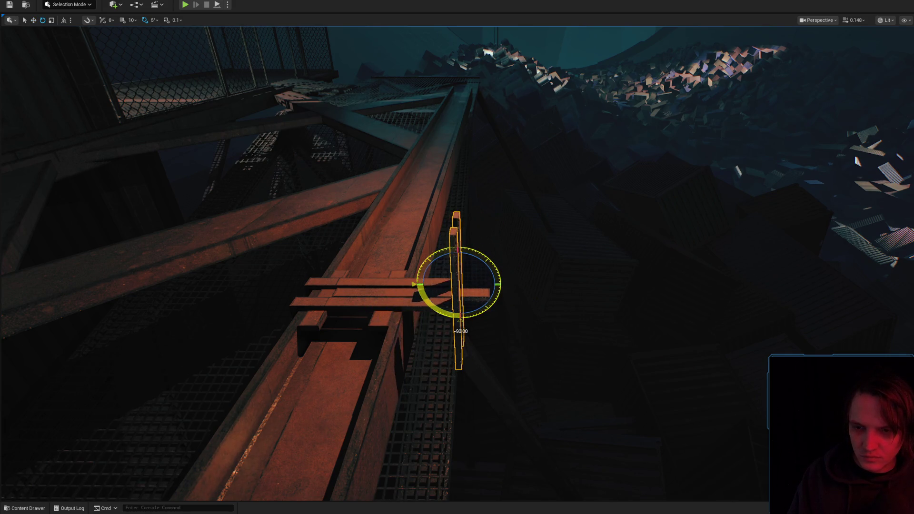
# Adjust the two upright posts beside the planks, then start a play-test with Alt+P
pyautogui.press('w')
pyautogui.moveTo(460, 321)
pyautogui.mouseDown()
pyautogui.moveTo(506, 281)
pyautogui.moveTo(497, 272)
pyautogui.moveTo(508, 225)
pyautogui.moveTo(416, 224)
pyautogui.mouseUp()
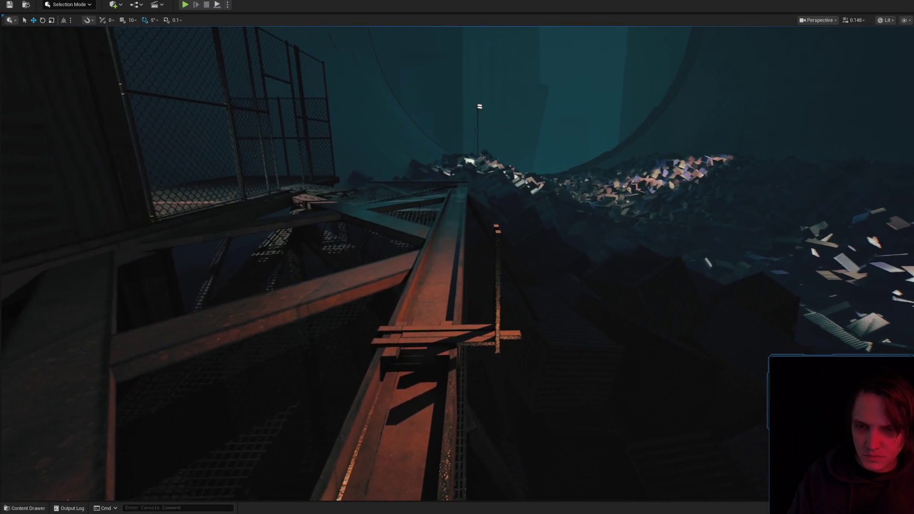
pyautogui.moveTo(542, 239)
pyautogui.mouseDown()
pyautogui.moveTo(528, 267)
pyautogui.moveTo(392, 341)
pyautogui.mouseUp()
pyautogui.rightClick(364, 347)
pyautogui.press('Escape')
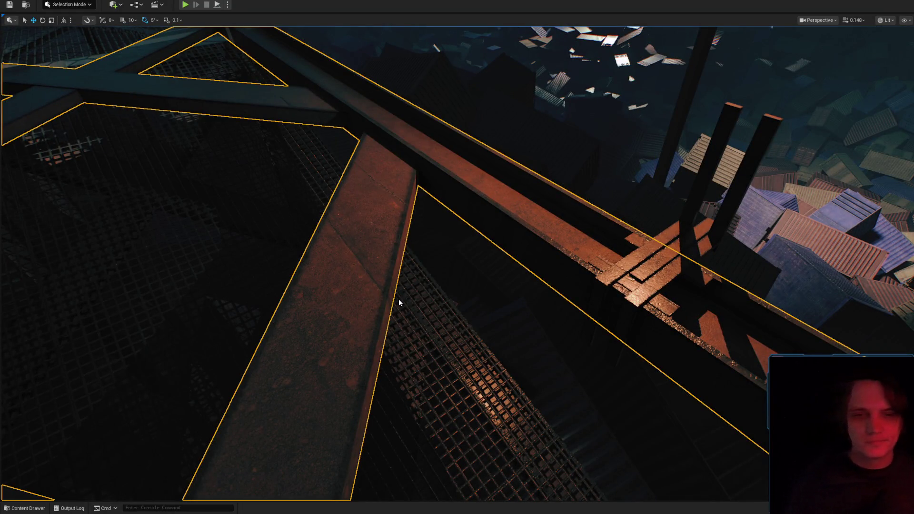
pyautogui.hotkey('alt', 'p')
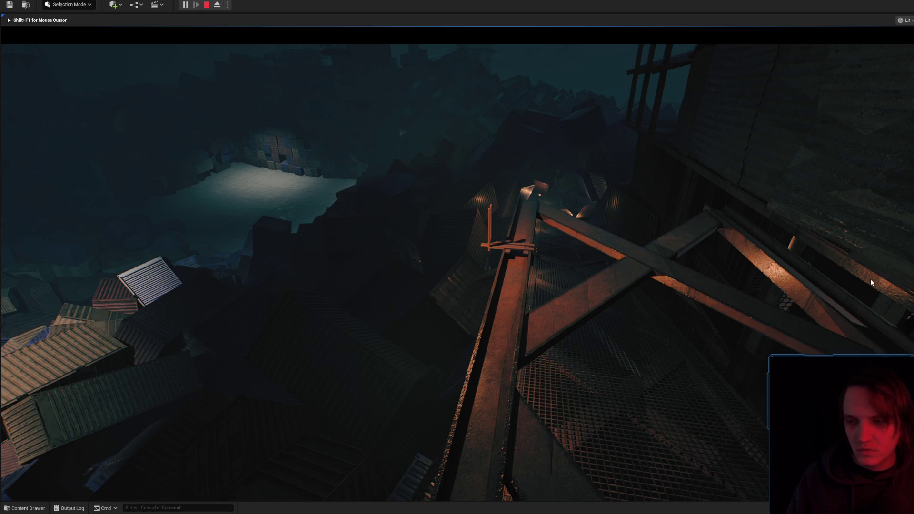
# End the play-test and fly down toward the orange catwalk beam, adjusting camera speed
pyautogui.press('Escape')
pyautogui.scroll(2, 694, 282)
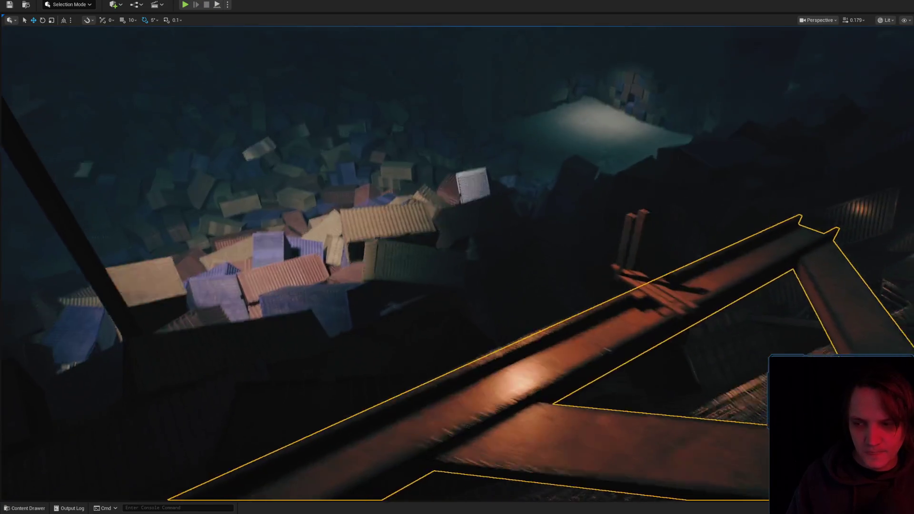
pyautogui.scroll(2, 695, 282)
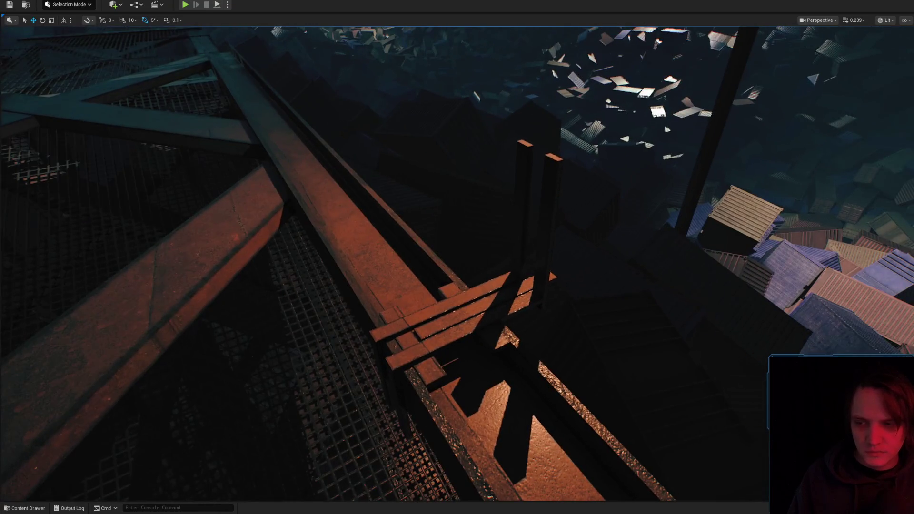
pyautogui.scroll(2, 548, 268)
pyautogui.scroll(4, 624, 273)
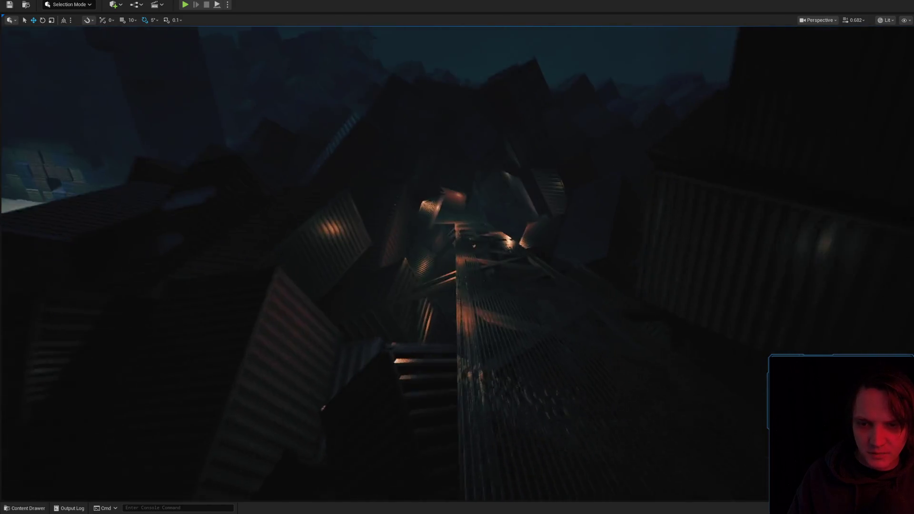
pyautogui.scroll(3, 624, 272)
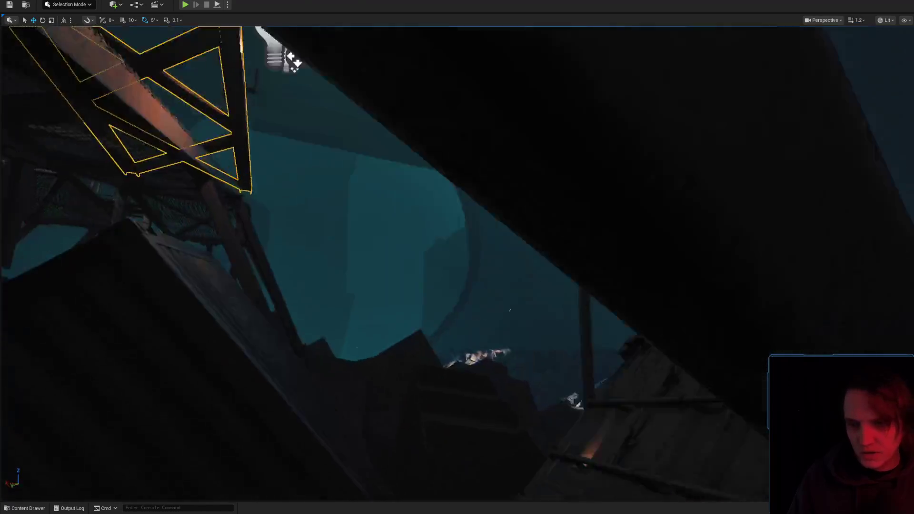
pyautogui.scroll(-1, 620, 280)
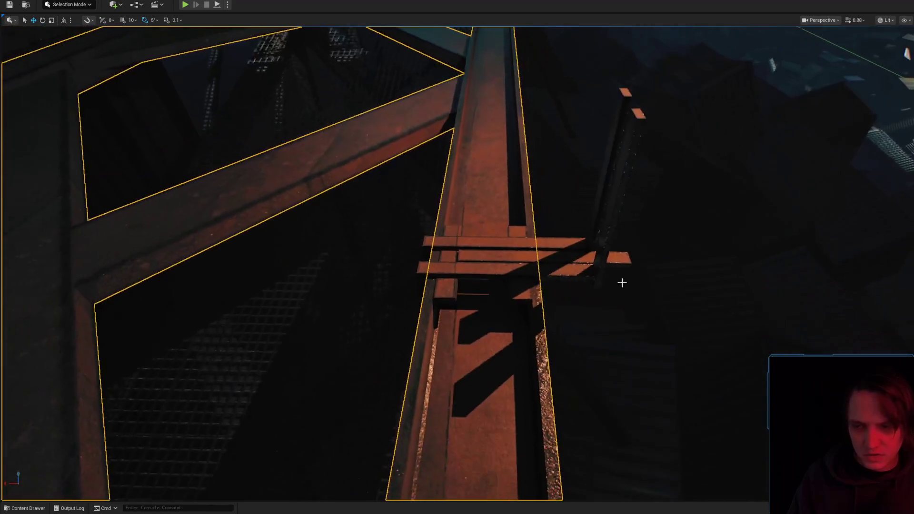
# Select the small plank lying across the orange beam
pyautogui.click(488, 254)
pyautogui.scroll(-3, 487, 254)
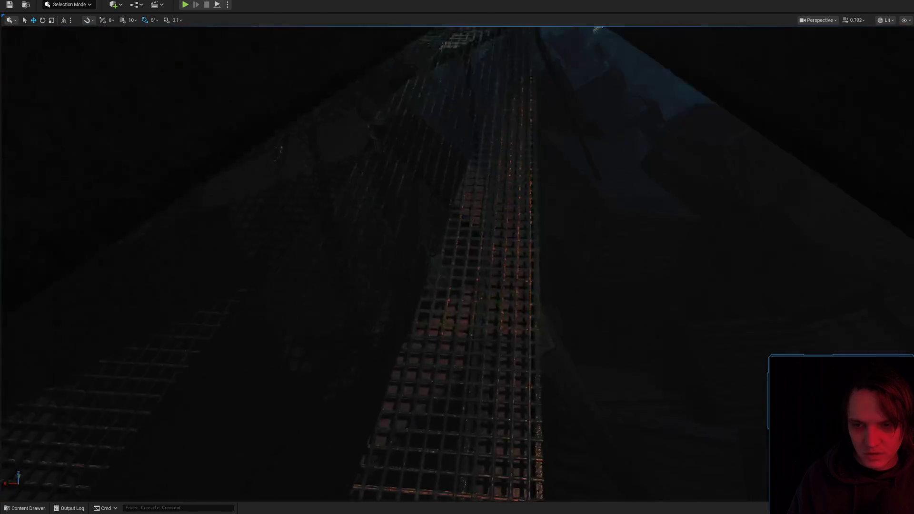
pyautogui.scroll(-1, 505, 272)
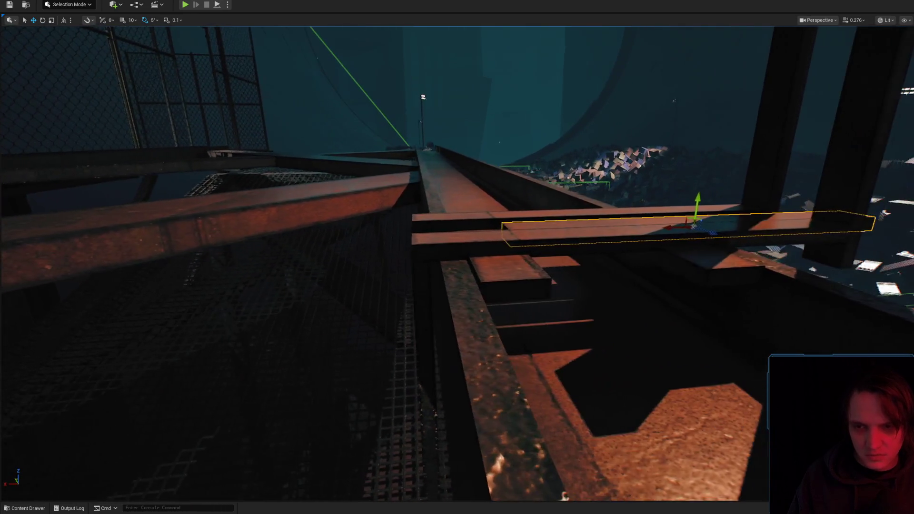
pyautogui.scroll(3, 505, 272)
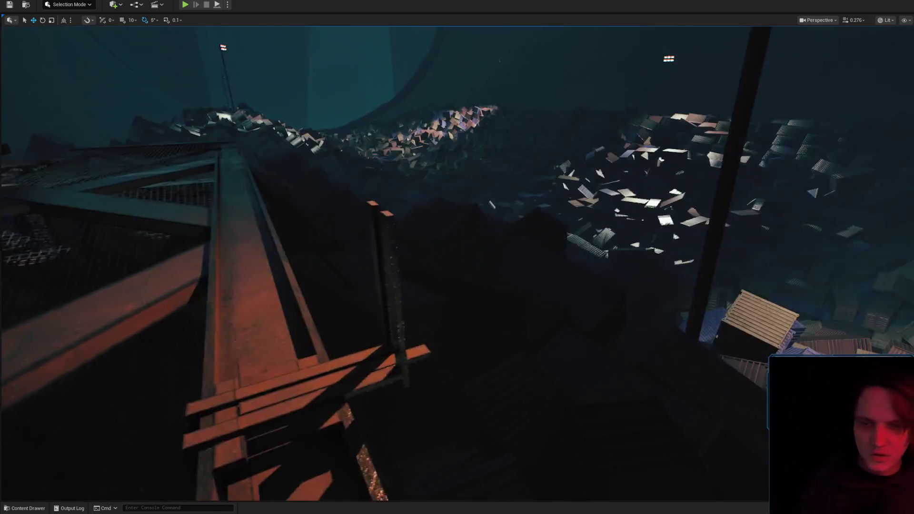
pyautogui.scroll(2, 505, 272)
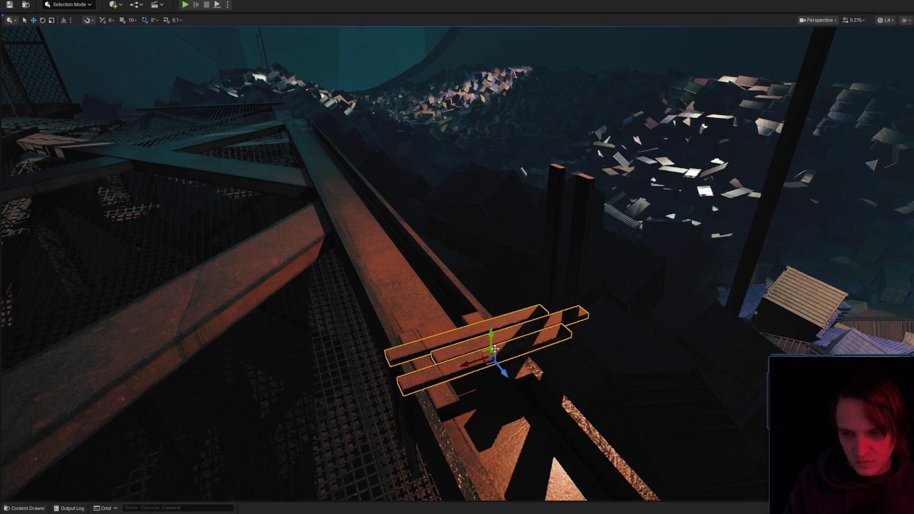
# Delete the unwanted plank and the diagonal plank running lengthwise along the beam
pyautogui.scroll(2, 495, 349)
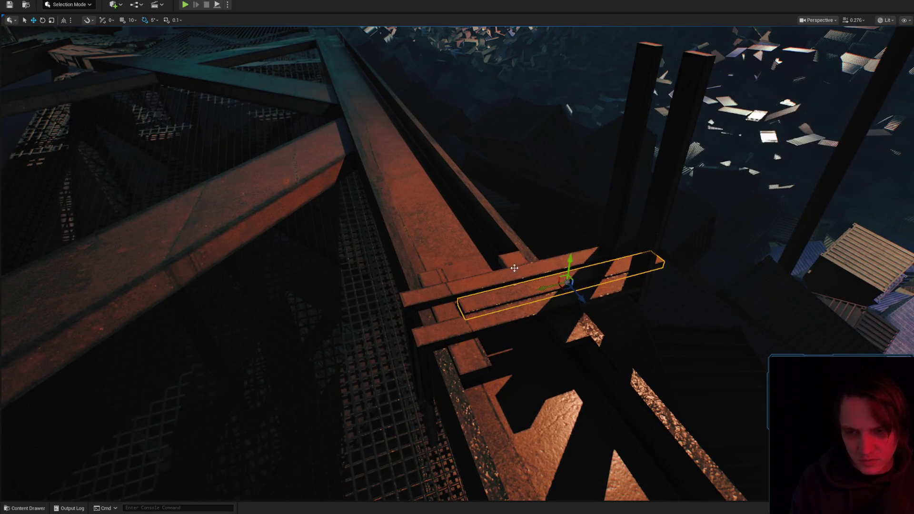
pyautogui.press('Delete')
pyautogui.click(410, 324)
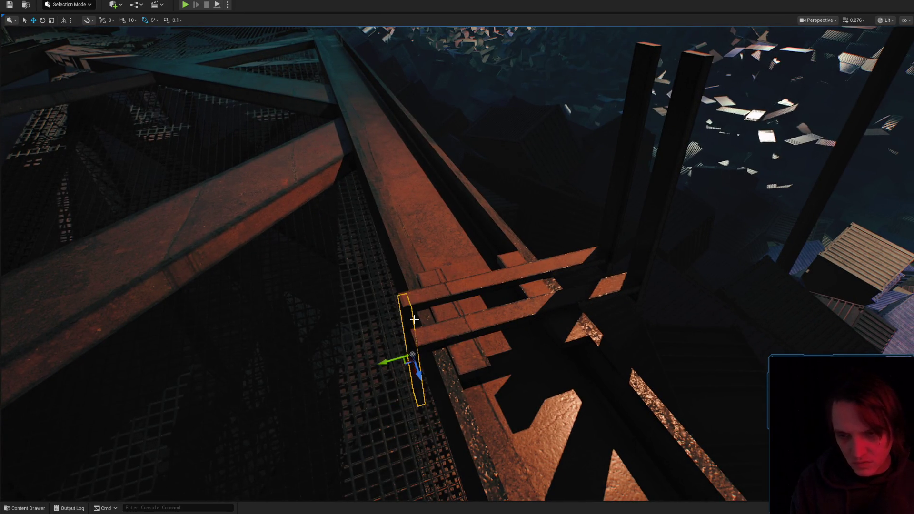
pyautogui.click(479, 352)
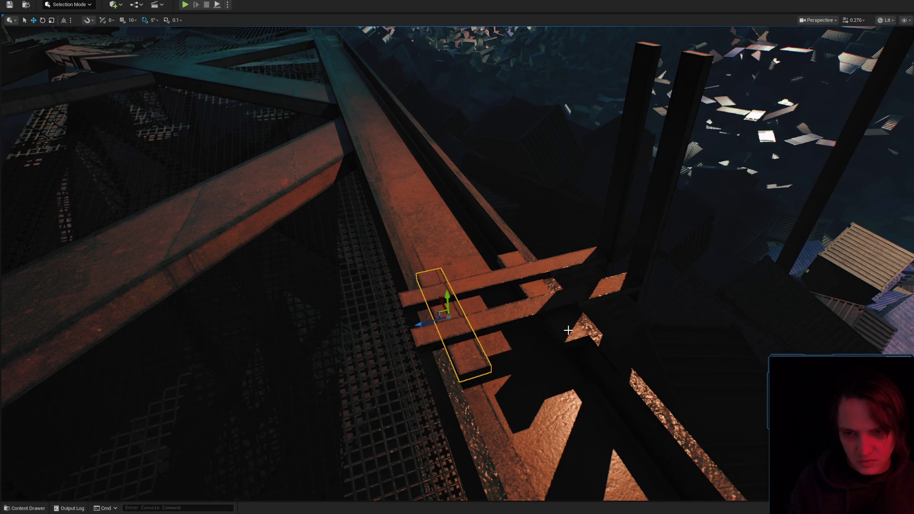
pyautogui.press('Delete')
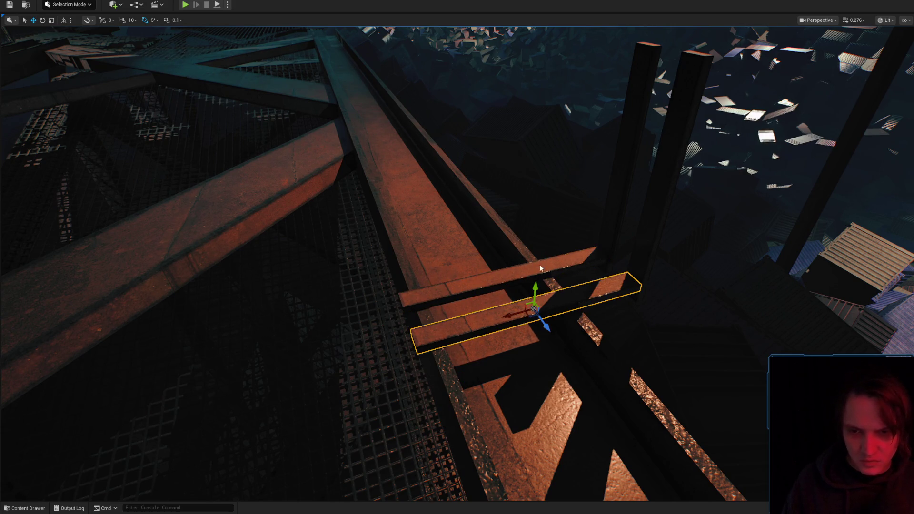
# Orbit around the scaffold and beside the pillar to check the remaining cross-planks
pyautogui.moveTo(507, 314)
pyautogui.mouseDown()
pyautogui.moveTo(430, 279)
pyautogui.moveTo(527, 210)
pyautogui.moveTo(503, 227)
pyautogui.mouseUp()
pyautogui.click(530, 210)
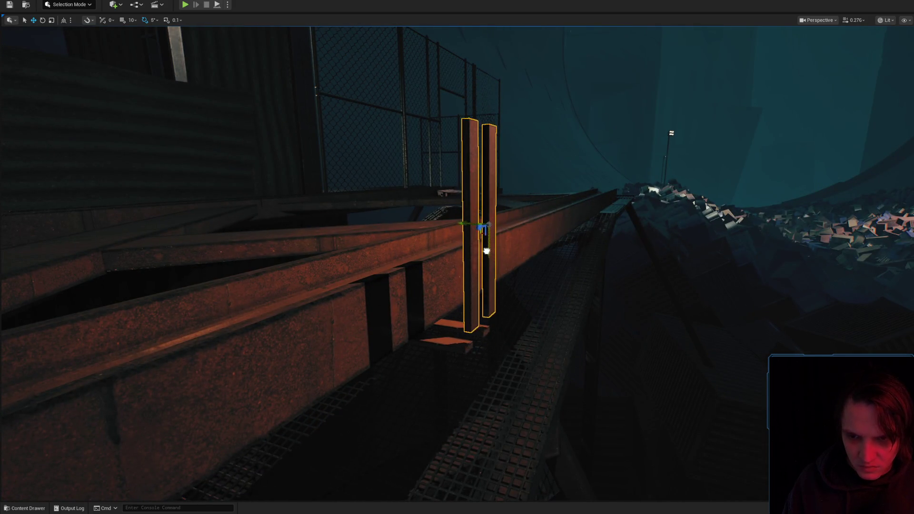
pyautogui.moveTo(494, 281)
pyautogui.mouseDown()
pyautogui.moveTo(491, 305)
pyautogui.moveTo(476, 276)
pyautogui.moveTo(504, 300)
pyautogui.moveTo(495, 290)
pyautogui.moveTo(471, 309)
pyautogui.moveTo(486, 295)
pyautogui.moveTo(365, 282)
pyautogui.mouseUp()
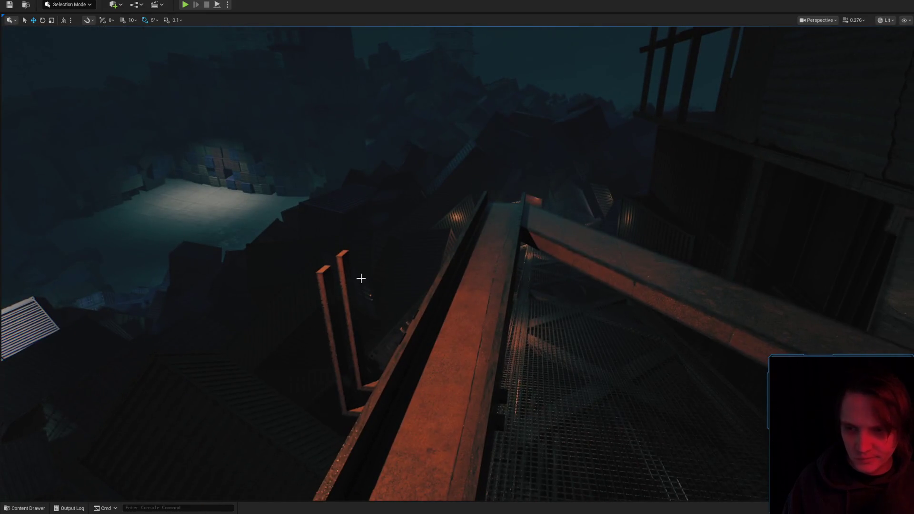
pyautogui.hotkey('ctrl', 'space')
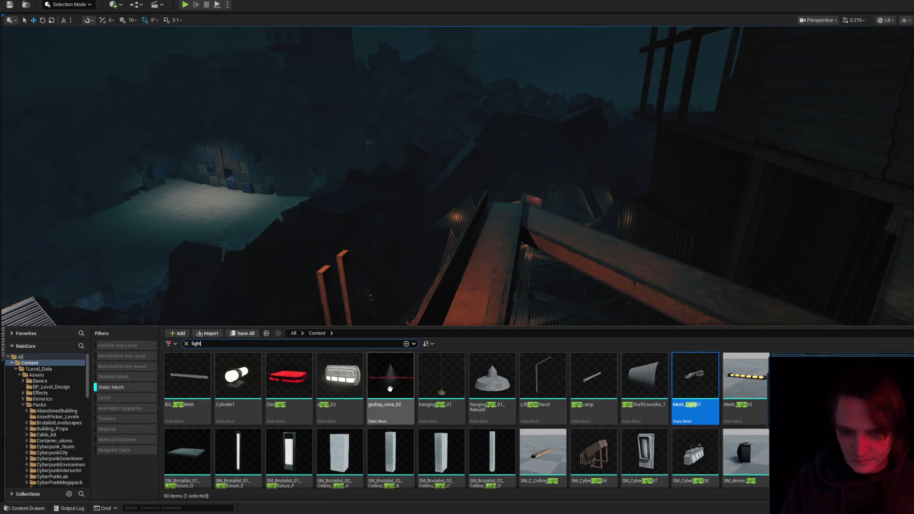
# Place the rusty lamp mesh from the light assets and slide it along the rail
pyautogui.moveTo(592, 377)
pyautogui.mouseDown()
pyautogui.moveTo(419, 313)
pyautogui.moveTo(347, 279)
pyautogui.moveTo(348, 272)
pyautogui.moveTo(366, 277)
pyautogui.moveTo(354, 276)
pyautogui.mouseUp()
pyautogui.press('f')
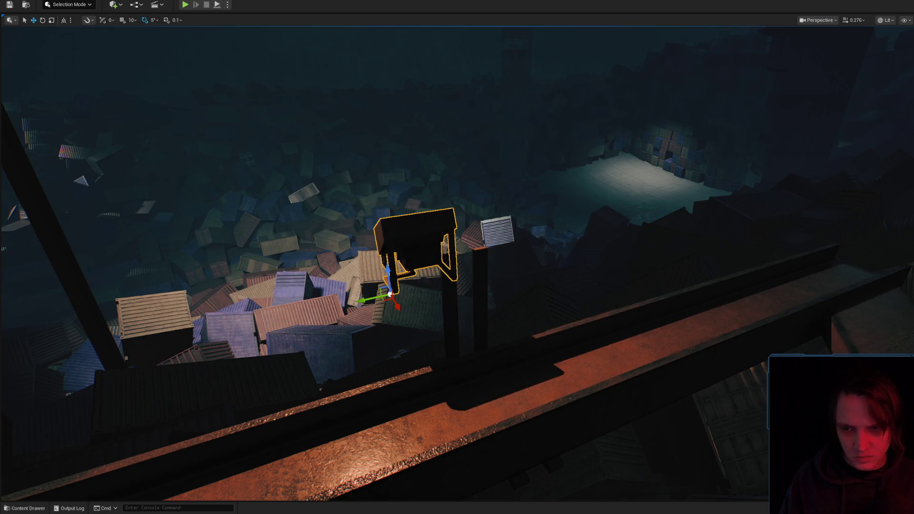
pyautogui.moveTo(383, 301)
pyautogui.mouseDown()
pyautogui.moveTo(442, 300)
pyautogui.moveTo(390, 277)
pyautogui.mouseUp()
pyautogui.press('f')
# Rotate the lamp -65° plus a -5° fine-tune so it faces the walkway
pyautogui.press('e')
pyautogui.moveTo(552, 267)
pyautogui.mouseDown()
pyautogui.moveTo(538, 319)
pyautogui.moveTo(523, 328)
pyautogui.mouseUp()
pyautogui.moveTo(495, 271)
pyautogui.mouseDown()
pyautogui.moveTo(523, 324)
pyautogui.moveTo(524, 386)
pyautogui.moveTo(515, 378)
pyautogui.moveTo(564, 301)
pyautogui.mouseUp()
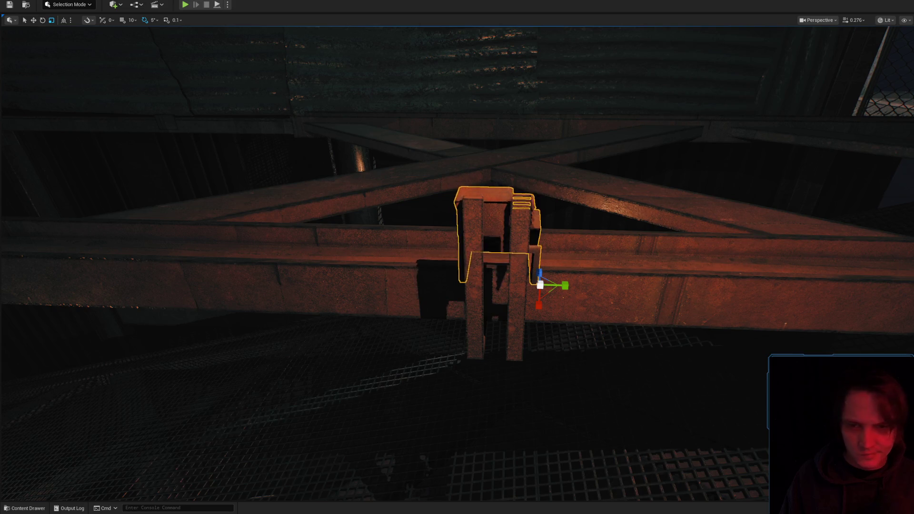
pyautogui.moveTo(562, 286)
pyautogui.mouseDown()
pyautogui.moveTo(515, 288)
pyautogui.moveTo(587, 299)
pyautogui.moveTo(624, 238)
pyautogui.moveTo(668, 123)
pyautogui.mouseUp()
pyautogui.click(655, 55)
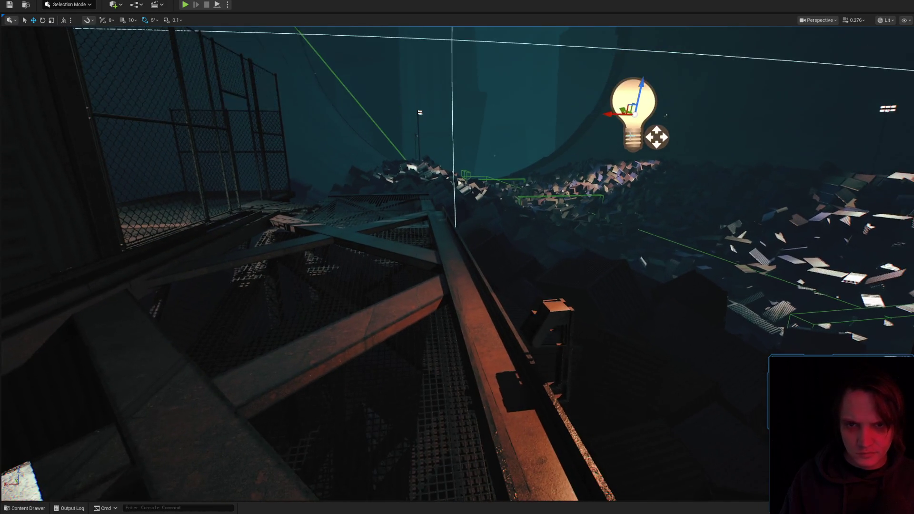
# Snap the point light down to the surface with End and slide it onto the beam
pyautogui.press('End')
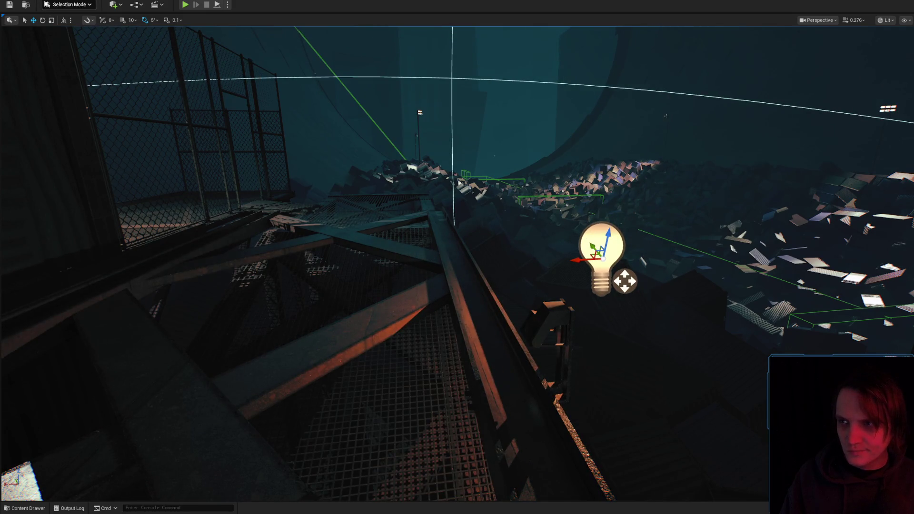
pyautogui.moveTo(574, 260)
pyautogui.mouseDown()
pyautogui.moveTo(481, 250)
pyautogui.moveTo(502, 247)
pyautogui.moveTo(501, 268)
pyautogui.moveTo(485, 274)
pyautogui.moveTo(525, 270)
pyautogui.mouseUp()
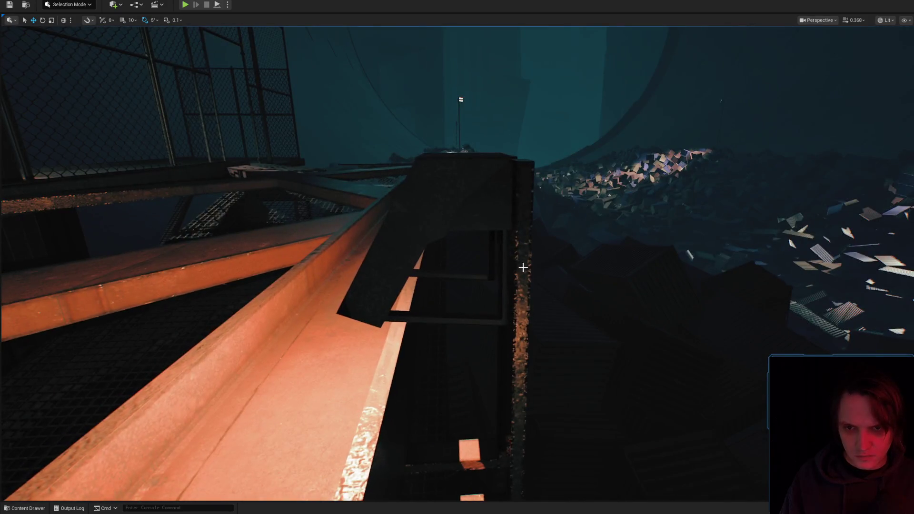
pyautogui.click(483, 206)
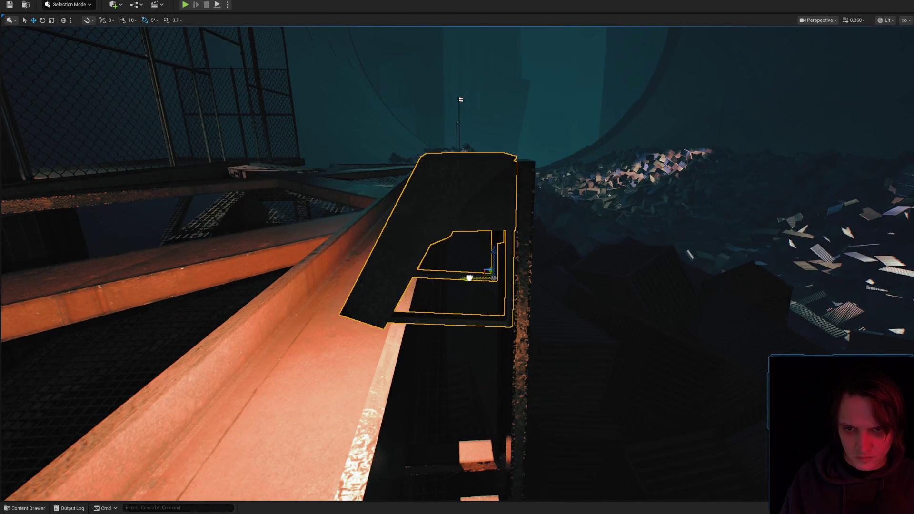
# Raise the point light up into the railing lamp and nudge it against the lamp face
pyautogui.moveTo(474, 277)
pyautogui.mouseDown()
pyautogui.moveTo(409, 284)
pyautogui.moveTo(493, 286)
pyautogui.moveTo(491, 255)
pyautogui.mouseUp()
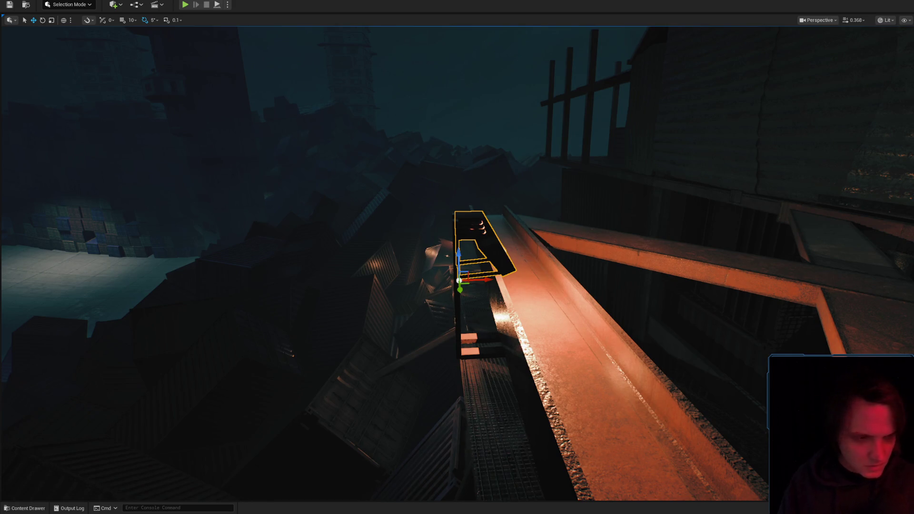
pyautogui.moveTo(661, 274); pyautogui.dragTo(509, 263)
pyautogui.moveTo(519, 300); pyautogui.dragTo(520, 271)
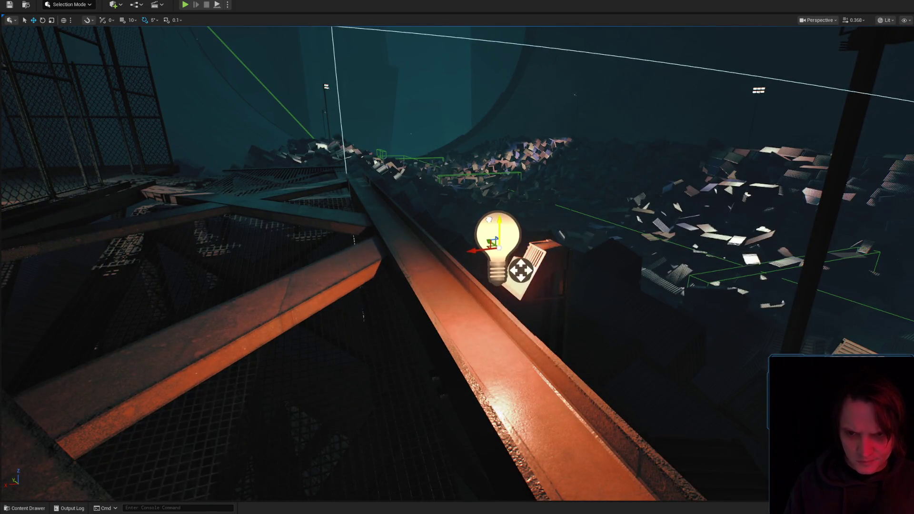
pyautogui.scroll(3, 522, 270)
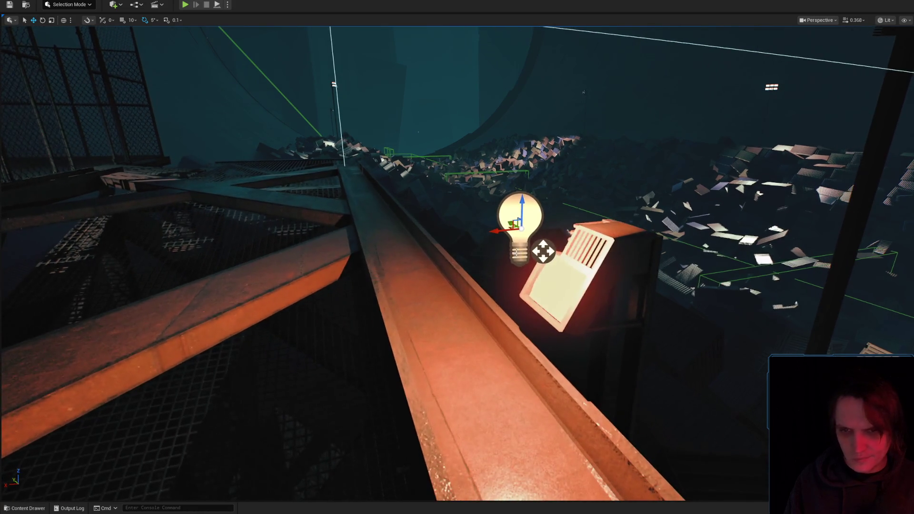
pyautogui.moveTo(503, 268); pyautogui.dragTo(538, 257)
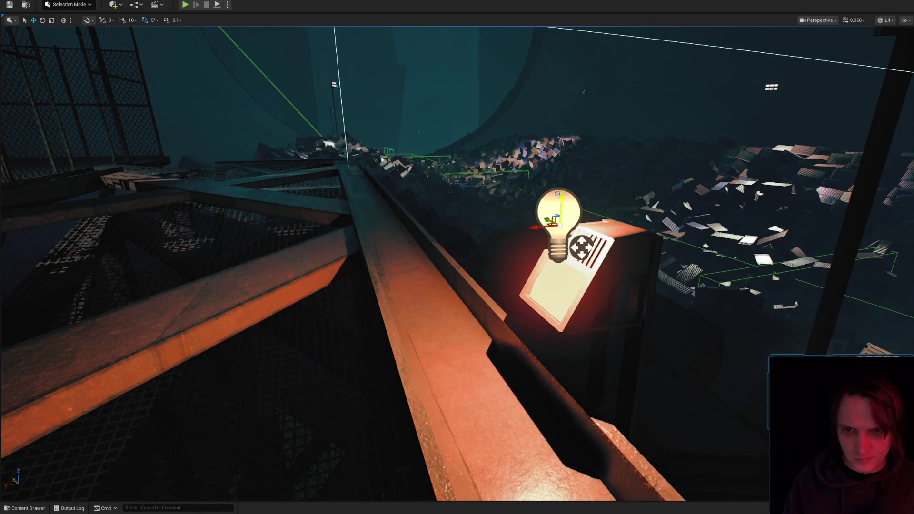
pyautogui.scroll(-3, 557, 224)
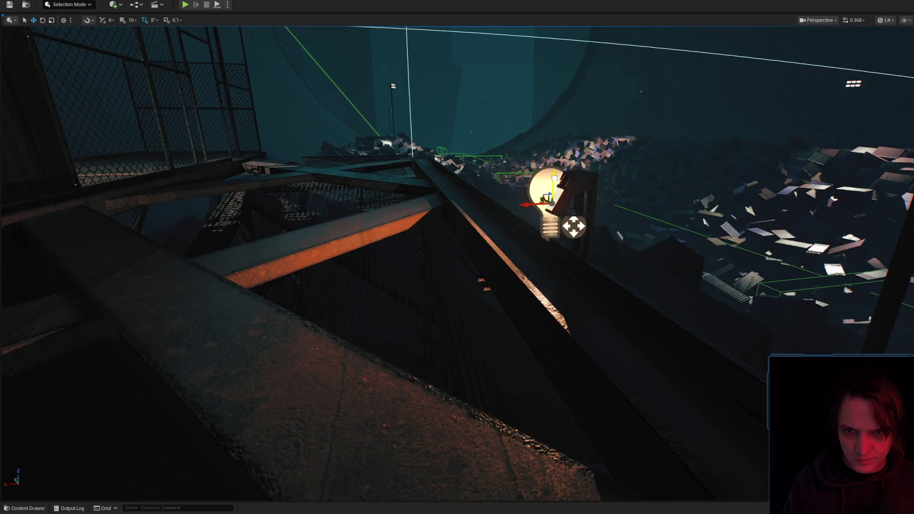
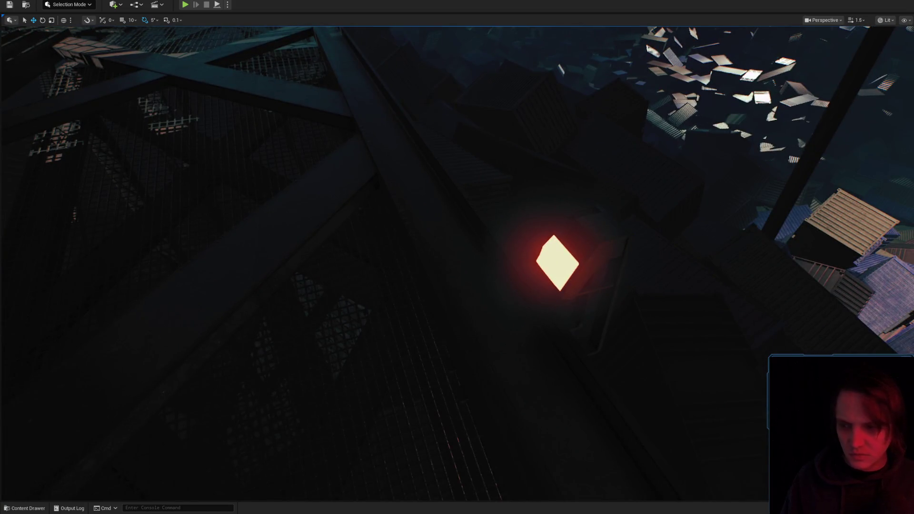
# Duplicate the point light beside the glowing lamp and raise the copy upward on Z
pyautogui.click(557, 262)
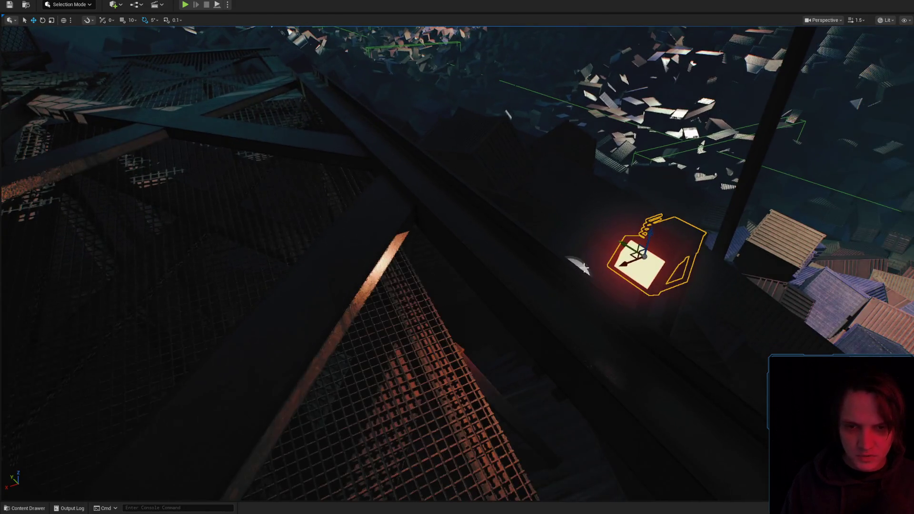
pyautogui.click(577, 264)
pyautogui.press('f')
pyautogui.moveTo(513, 244)
pyautogui.mouseDown()
pyautogui.moveTo(518, 138)
pyautogui.moveTo(511, 209)
pyautogui.moveTo(421, 214)
pyautogui.moveTo(443, 143)
pyautogui.moveTo(108, 445)
pyautogui.mouseUp()
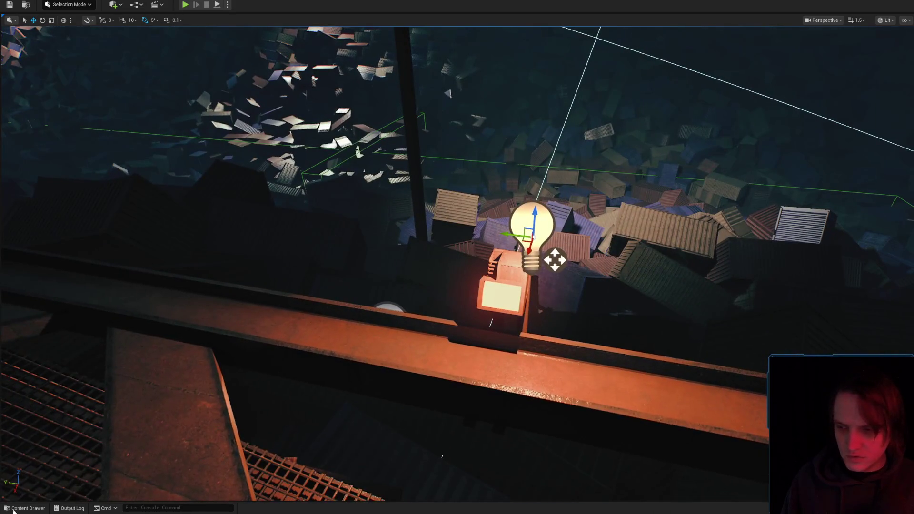
# Place the lantern mesh from the Content Drawer into the scene and rotate it about 35°
pyautogui.hotkey('ctrl', 'space')
pyautogui.moveTo(745, 400)
pyautogui.mouseDown()
pyautogui.moveTo(753, 361)
pyautogui.moveTo(509, 318)
pyautogui.moveTo(488, 343)
pyautogui.moveTo(495, 291)
pyautogui.moveTo(490, 300)
pyautogui.mouseUp()
pyautogui.moveTo(578, 281)
pyautogui.mouseDown()
pyautogui.moveTo(548, 286)
pyautogui.moveTo(578, 282)
pyautogui.mouseUp()
pyautogui.moveTo(421, 247)
pyautogui.mouseDown()
pyautogui.moveTo(405, 260)
pyautogui.moveTo(485, 254)
pyautogui.mouseUp()
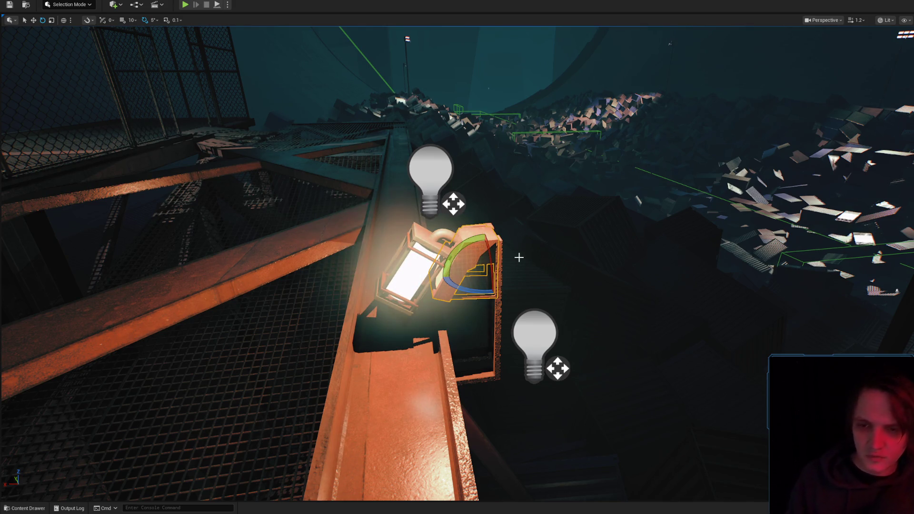
# Move the lantern up and along the catwalk beam onto the railing bracket
pyautogui.moveTo(532, 247); pyautogui.dragTo(523, 243)
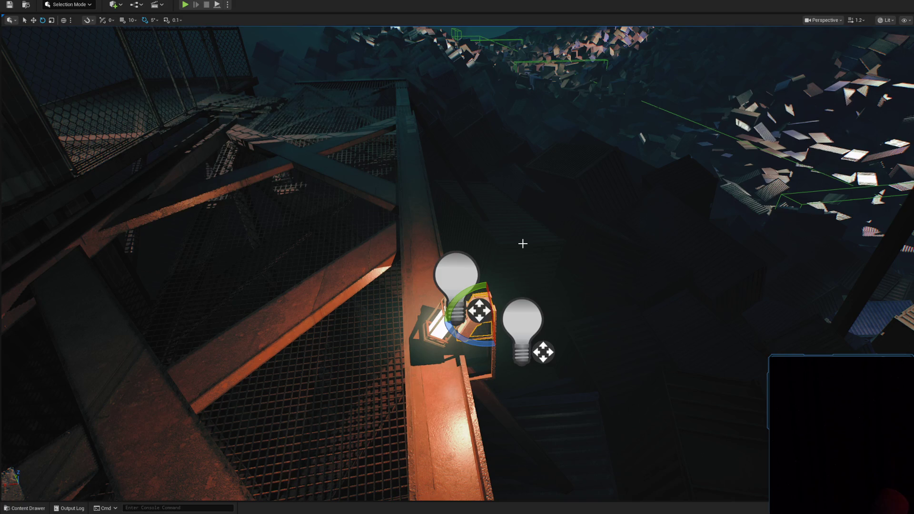
pyautogui.moveTo(523, 243)
pyautogui.mouseDown()
pyautogui.moveTo(523, 229)
pyautogui.moveTo(504, 224)
pyautogui.moveTo(527, 240)
pyautogui.mouseUp()
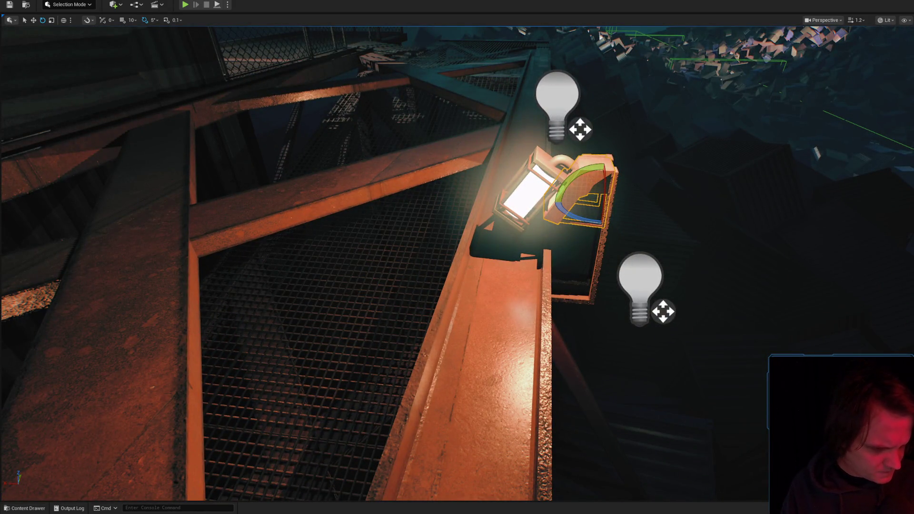
pyautogui.moveTo(799, 327)
pyautogui.mouseDown()
pyautogui.moveTo(781, 310)
pyautogui.moveTo(766, 343)
pyautogui.mouseUp()
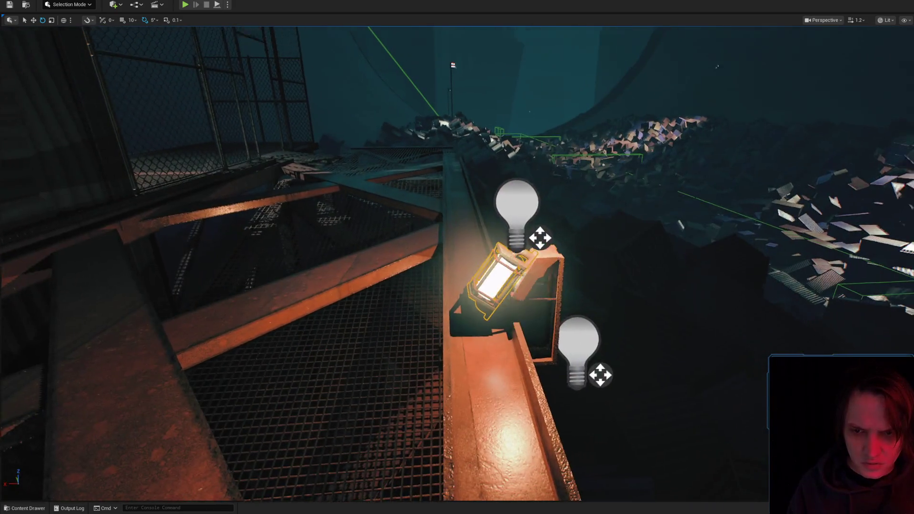
pyautogui.moveTo(495, 285)
pyautogui.mouseDown()
pyautogui.moveTo(476, 305)
pyautogui.moveTo(480, 295)
pyautogui.mouseUp()
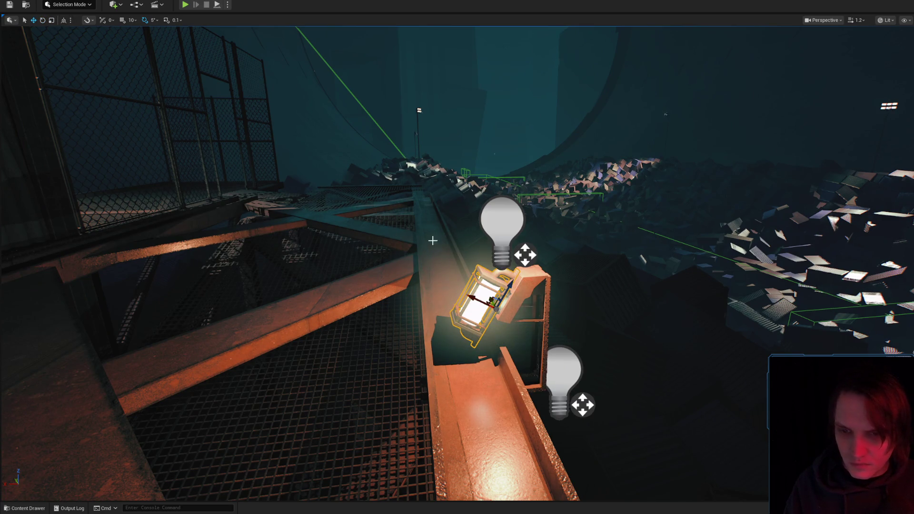
pyautogui.moveTo(495, 303)
pyautogui.mouseDown()
pyautogui.moveTo(502, 292)
pyautogui.moveTo(545, 295)
pyautogui.moveTo(548, 314)
pyautogui.moveTo(520, 333)
pyautogui.mouseUp()
pyautogui.rightClick(467, 158)
pyautogui.press('Escape')
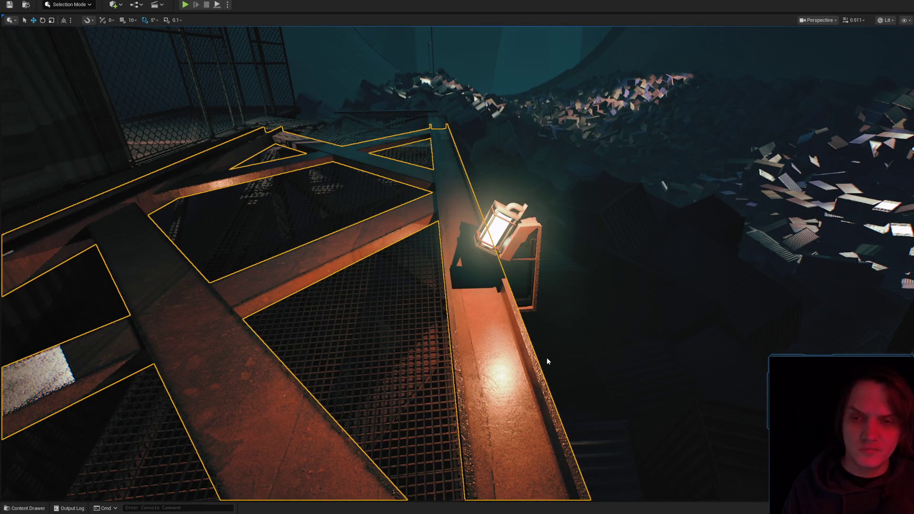
pyautogui.hotkey('alt', 'p')
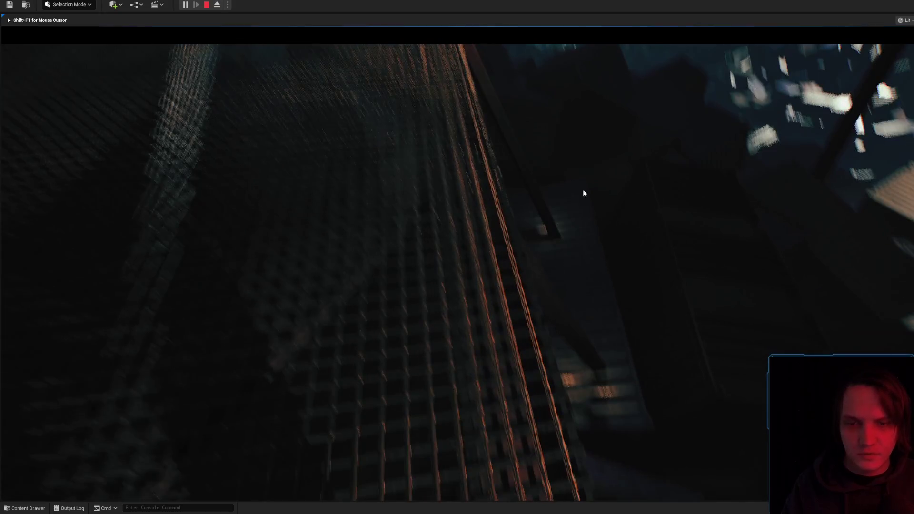
pyautogui.press('Escape')
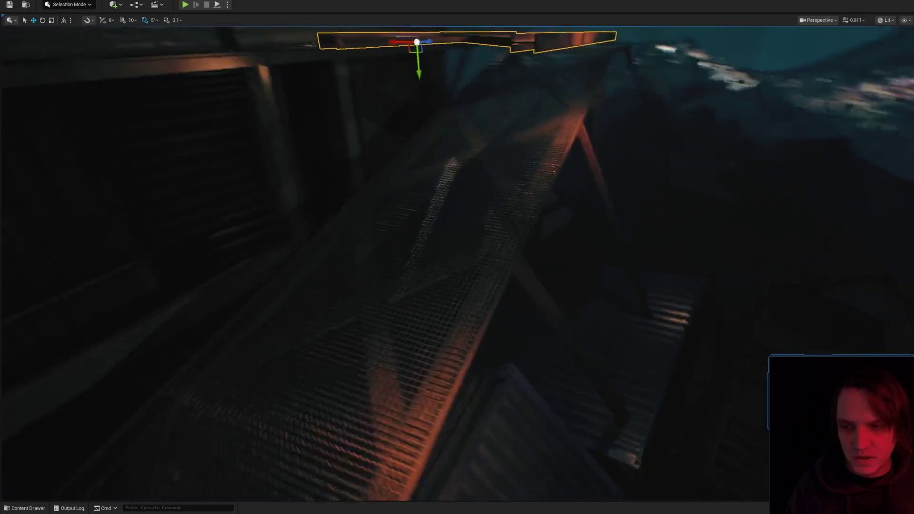
pyautogui.press('w')
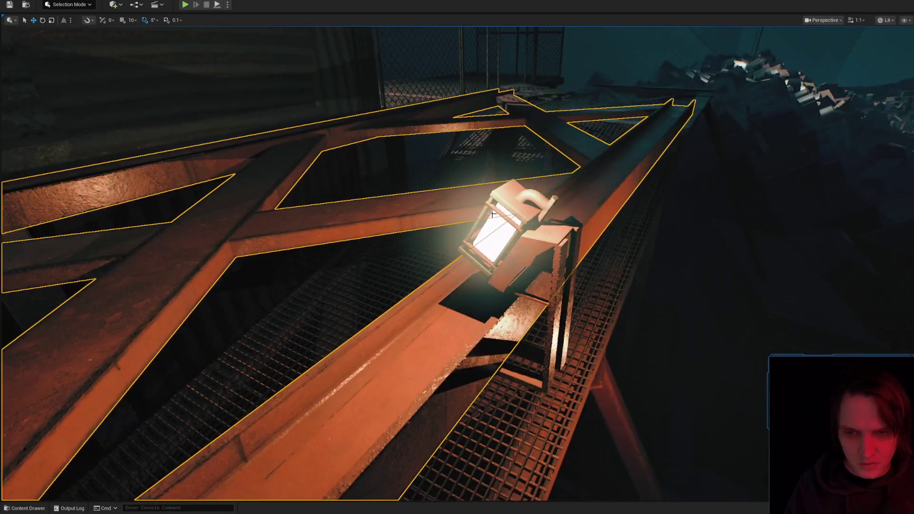
# Select the lantern fixture and shift it left and up toward the beam
pyautogui.scroll(-1, 457, 257)
pyautogui.click(552, 245)
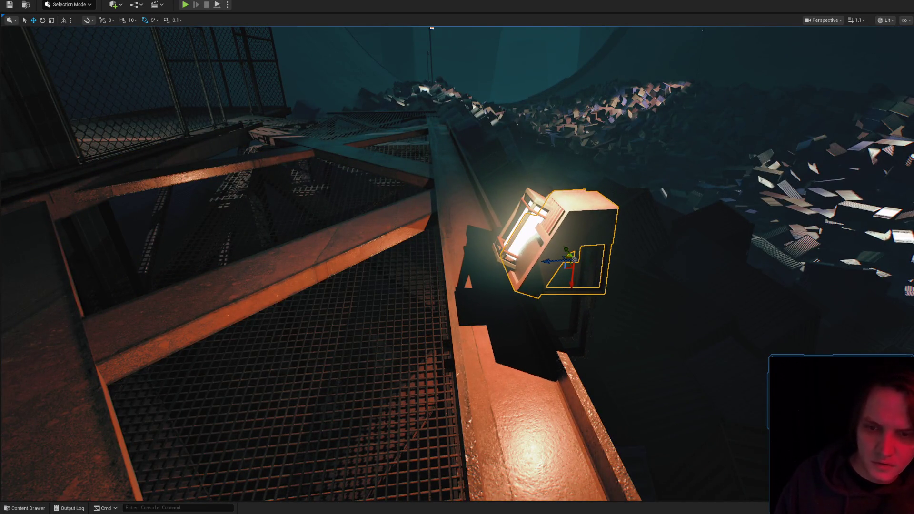
pyautogui.scroll(-3, 457, 257)
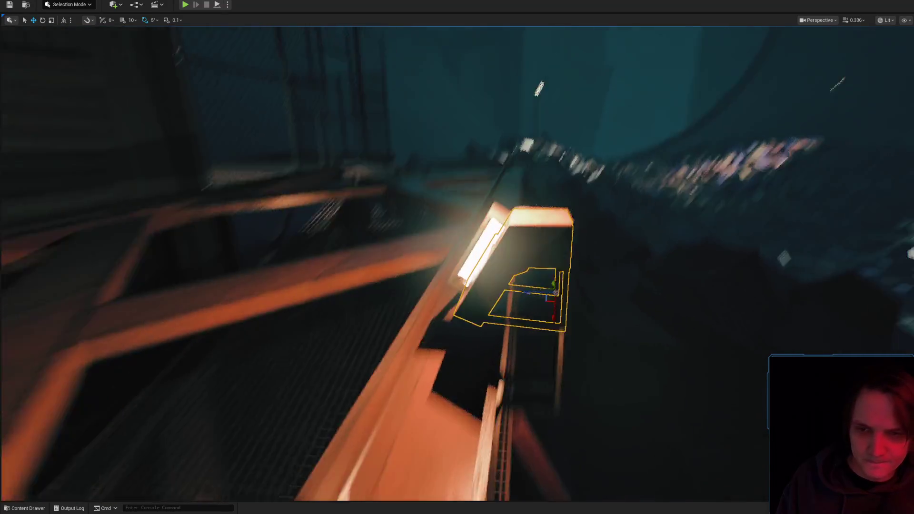
pyautogui.scroll(-1, 541, 281)
pyautogui.moveTo(486, 286); pyautogui.dragTo(443, 268)
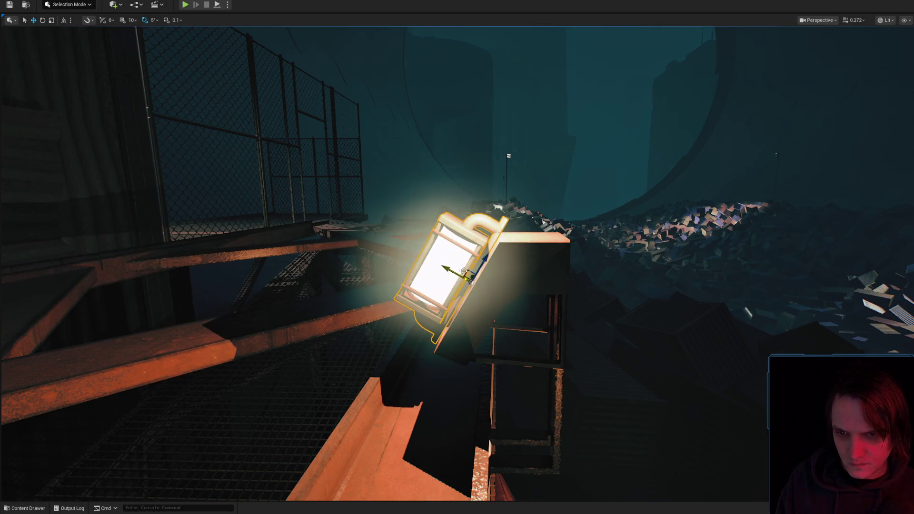
pyautogui.scroll(-2, 575, 273)
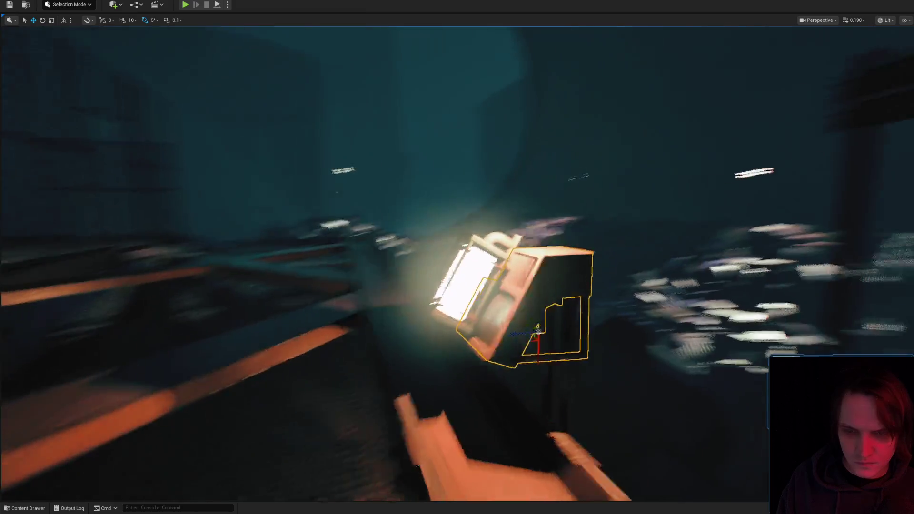
pyautogui.scroll(-2, 520, 246)
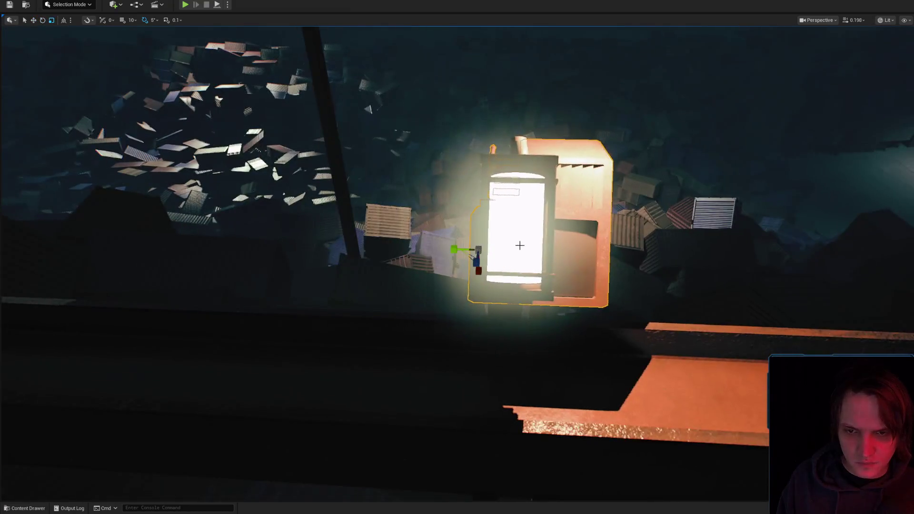
pyautogui.moveTo(464, 250)
pyautogui.mouseDown()
pyautogui.moveTo(438, 250)
pyautogui.moveTo(452, 257)
pyautogui.moveTo(439, 336)
pyautogui.mouseUp()
pyautogui.scroll(-1, 566, 333)
# Slide the lantern along its Y and X axes until the bracket rests on the beam edge
pyautogui.press('w')
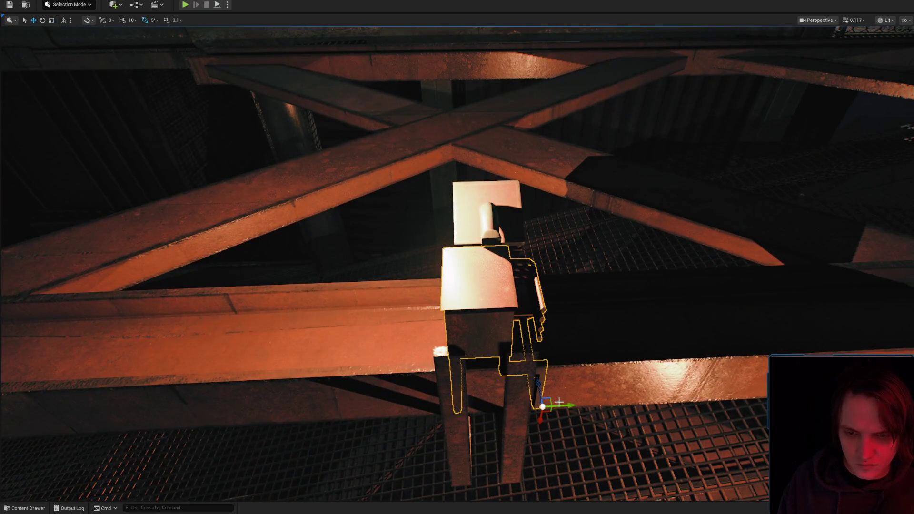
pyautogui.moveTo(558, 402); pyautogui.dragTo(570, 404)
pyautogui.moveTo(568, 324)
pyautogui.mouseDown()
pyautogui.moveTo(561, 329)
pyautogui.moveTo(533, 305)
pyautogui.moveTo(568, 324)
pyautogui.moveTo(576, 316)
pyautogui.moveTo(536, 293)
pyautogui.moveTo(536, 276)
pyautogui.mouseUp()
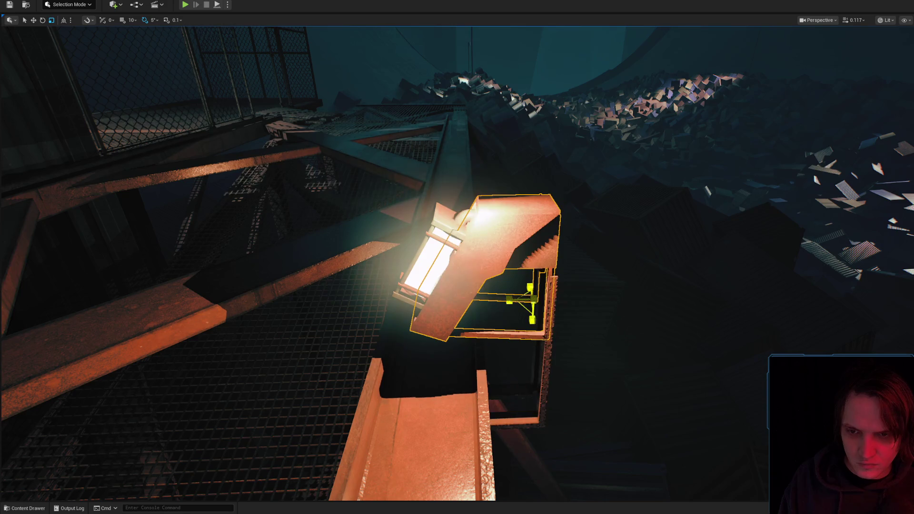
pyautogui.moveTo(445, 262); pyautogui.dragTo(388, 228)
pyautogui.moveTo(431, 256)
pyautogui.mouseDown()
pyautogui.moveTo(458, 262)
pyautogui.moveTo(414, 240)
pyautogui.moveTo(663, 305)
pyautogui.mouseUp()
pyautogui.hotkey('ctrl', 'space')
pyautogui.hotkey('ctrl', 'space')
pyautogui.moveTo(777, 325); pyautogui.dragTo(776, 340)
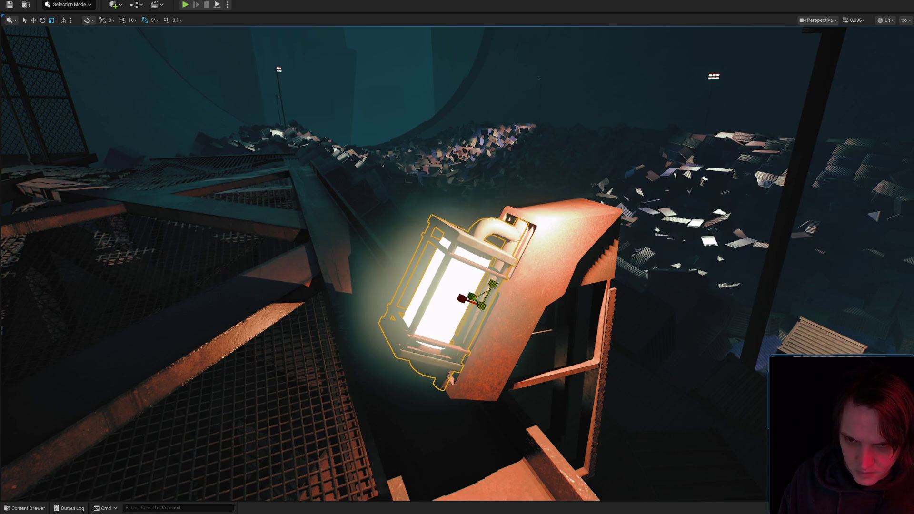
pyautogui.moveTo(537, 282)
pyautogui.mouseDown()
pyautogui.moveTo(529, 324)
pyautogui.moveTo(477, 267)
pyautogui.moveTo(490, 207)
pyautogui.moveTo(469, 312)
pyautogui.moveTo(461, 277)
pyautogui.moveTo(486, 322)
pyautogui.mouseUp()
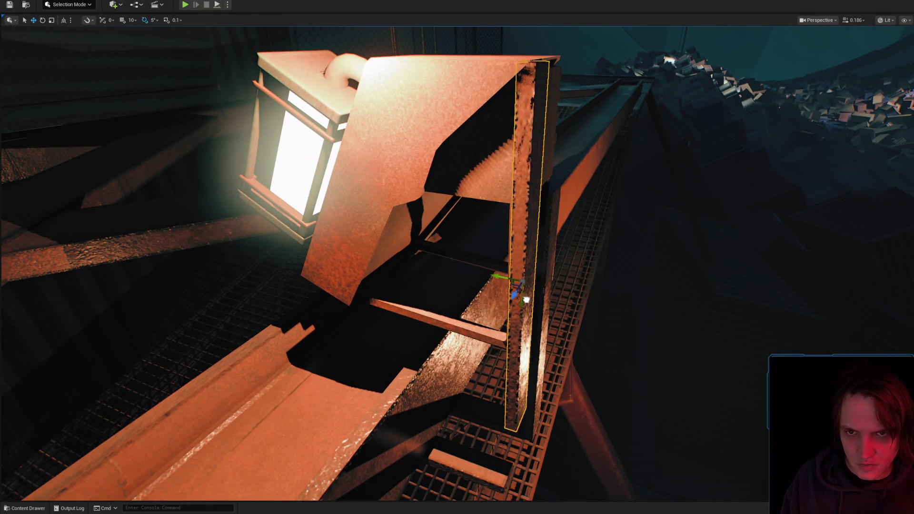
# Orbit around the lamp post's base and fly in close to the lantern and its chute
pyautogui.moveTo(527, 301); pyautogui.dragTo(525, 344)
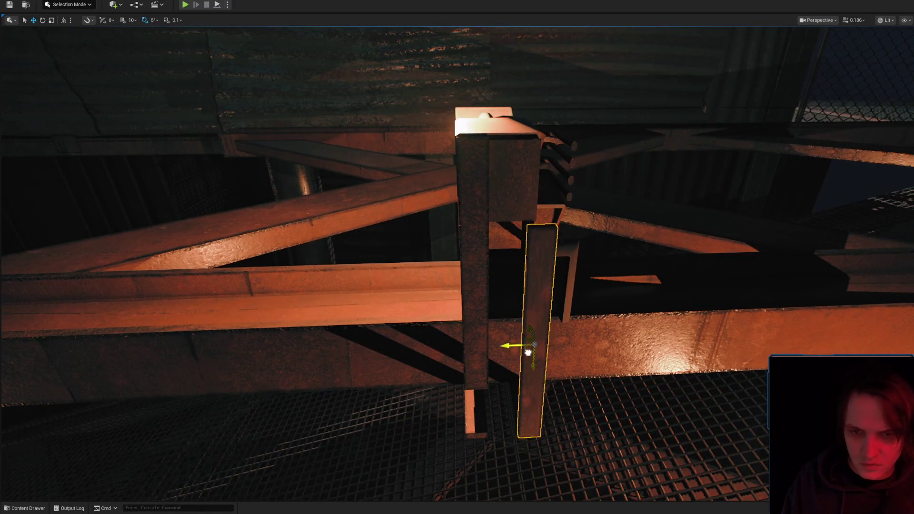
pyautogui.moveTo(547, 289); pyautogui.dragTo(538, 301)
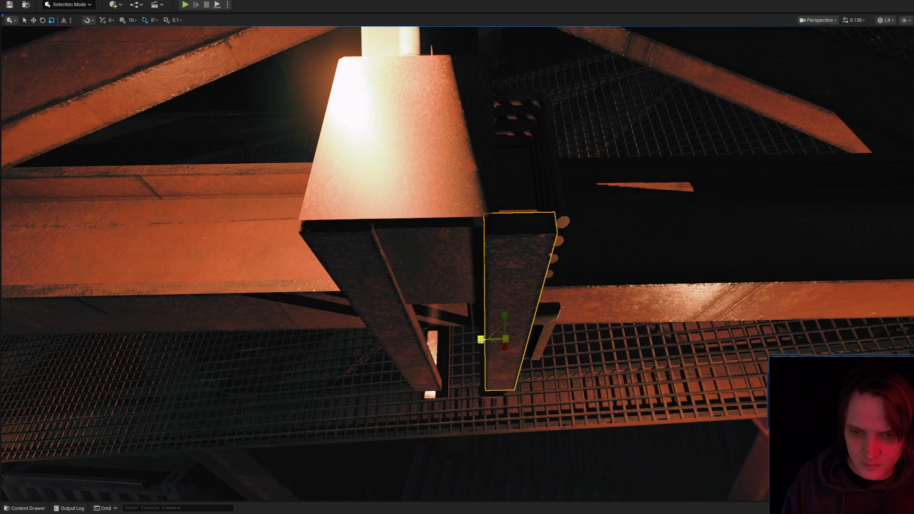
pyautogui.moveTo(491, 329)
pyautogui.mouseDown()
pyautogui.moveTo(497, 336)
pyautogui.moveTo(547, 297)
pyautogui.moveTo(542, 324)
pyautogui.mouseUp()
pyautogui.moveTo(567, 324)
pyautogui.mouseDown()
pyautogui.moveTo(560, 330)
pyautogui.moveTo(547, 300)
pyautogui.moveTo(510, 290)
pyautogui.moveTo(526, 299)
pyautogui.mouseUp()
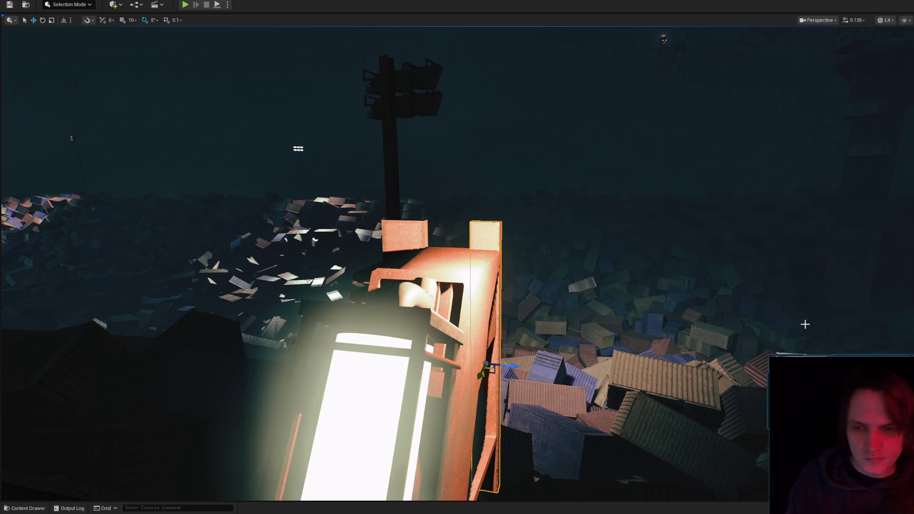
pyautogui.moveTo(526, 299)
pyautogui.mouseDown()
pyautogui.moveTo(522, 310)
pyautogui.moveTo(565, 323)
pyautogui.mouseUp()
pyautogui.scroll(2, 522, 310)
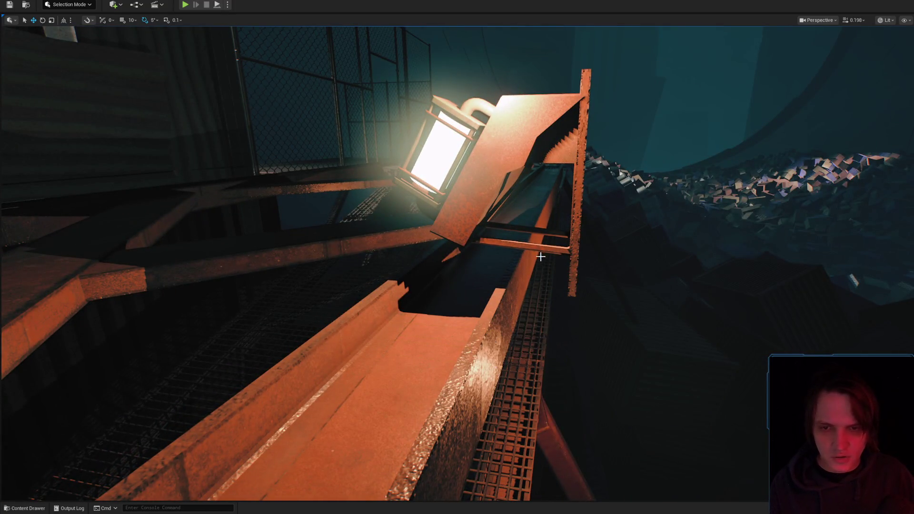
pyautogui.scroll(-2, 538, 248)
pyautogui.moveTo(538, 248); pyautogui.dragTo(538, 249)
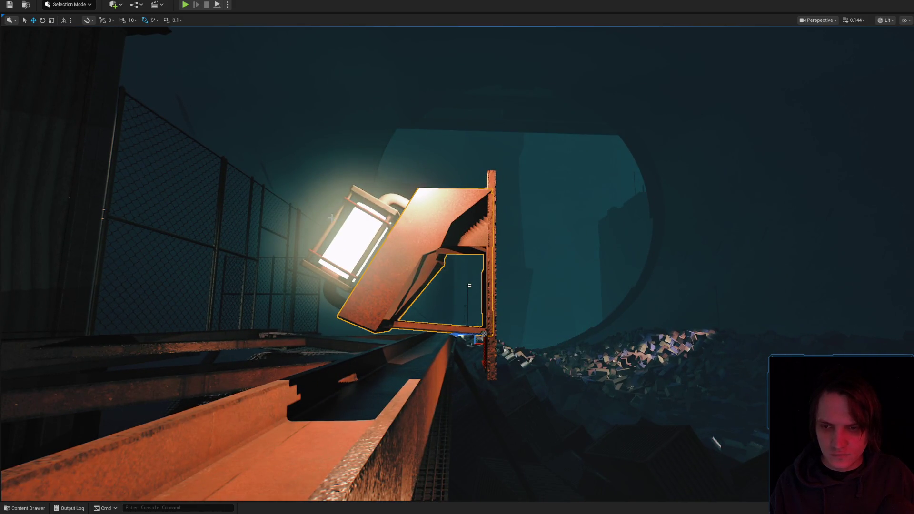
# Raise the lantern and its chute slightly along Z
pyautogui.press('e')
pyautogui.moveTo(454, 251); pyautogui.dragTo(454, 271)
pyautogui.moveTo(443, 191); pyautogui.dragTo(442, 191)
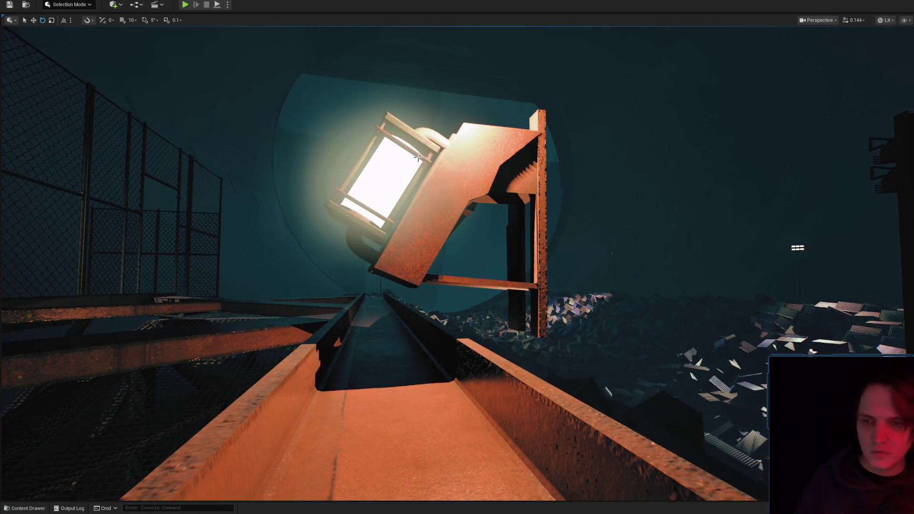
pyautogui.moveTo(501, 182); pyautogui.dragTo(538, 183)
pyautogui.moveTo(536, 238)
pyautogui.mouseDown()
pyautogui.moveTo(541, 268)
pyautogui.moveTo(518, 228)
pyautogui.moveTo(515, 340)
pyautogui.moveTo(515, 283)
pyautogui.moveTo(415, 250)
pyautogui.mouseUp()
pyautogui.press('w')
pyautogui.moveTo(444, 285)
pyautogui.mouseDown()
pyautogui.moveTo(718, 148)
pyautogui.moveTo(886, 38)
pyautogui.moveTo(380, 271)
pyautogui.moveTo(671, 419)
pyautogui.moveTo(585, 41)
pyautogui.moveTo(414, 271)
pyautogui.moveTo(433, 208)
pyautogui.moveTo(453, 258)
pyautogui.mouseUp()
pyautogui.moveTo(463, 208)
pyautogui.mouseDown()
pyautogui.moveTo(592, 159)
pyautogui.moveTo(433, 238)
pyautogui.mouseUp()
pyautogui.scroll(1, 448, 229)
# Slide the lamp and chute sideways along the beam, previewing with Game View
pyautogui.press('g')
pyautogui.press('f')
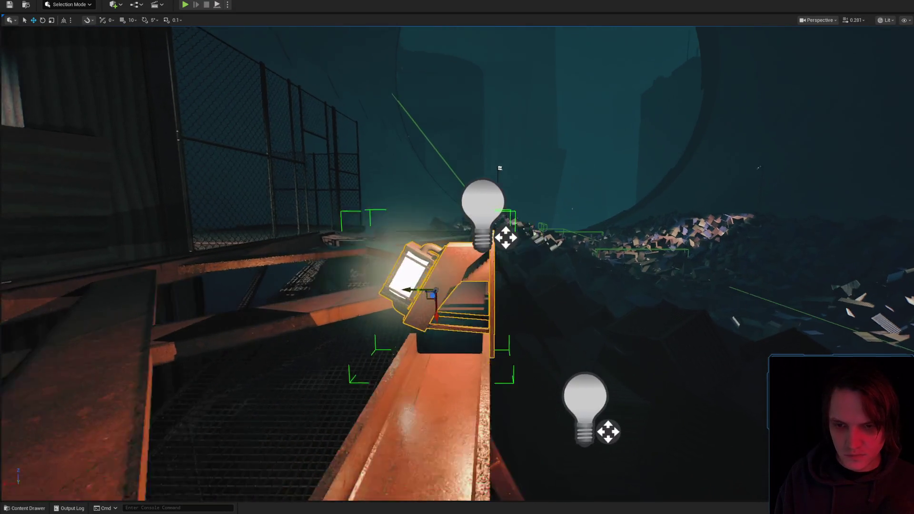
pyautogui.moveTo(403, 286)
pyautogui.mouseDown()
pyautogui.moveTo(470, 299)
pyautogui.moveTo(555, 191)
pyautogui.moveTo(543, 314)
pyautogui.moveTo(521, 269)
pyautogui.moveTo(500, 294)
pyautogui.mouseUp()
pyautogui.press('g')
pyautogui.press('g')
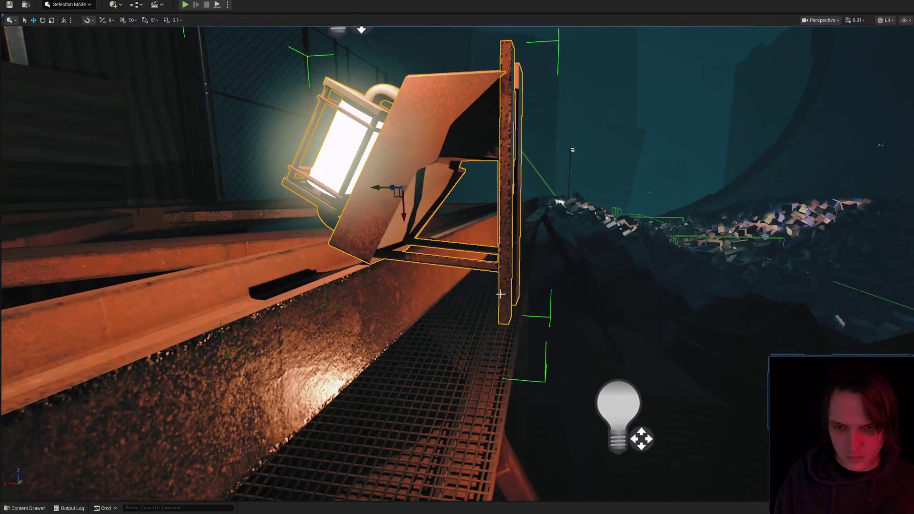
# Rotate the vertical post to horizontal with angle snapping and drop it onto the walkway
pyautogui.click(506, 272)
pyautogui.moveTo(544, 208); pyautogui.dragTo(505, 240)
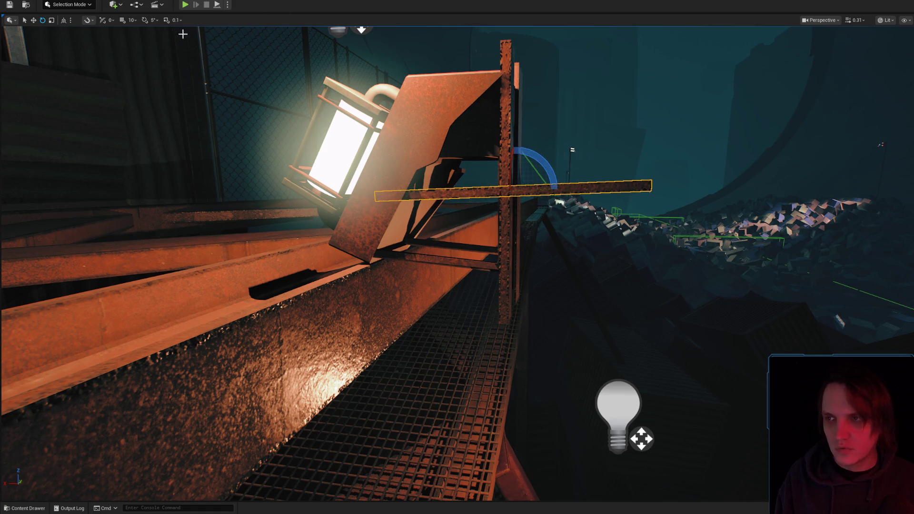
pyautogui.click(145, 21)
pyautogui.hotkey('ctrl', 'z')
pyautogui.moveTo(535, 159); pyautogui.dragTo(506, 135)
pyautogui.press('r')
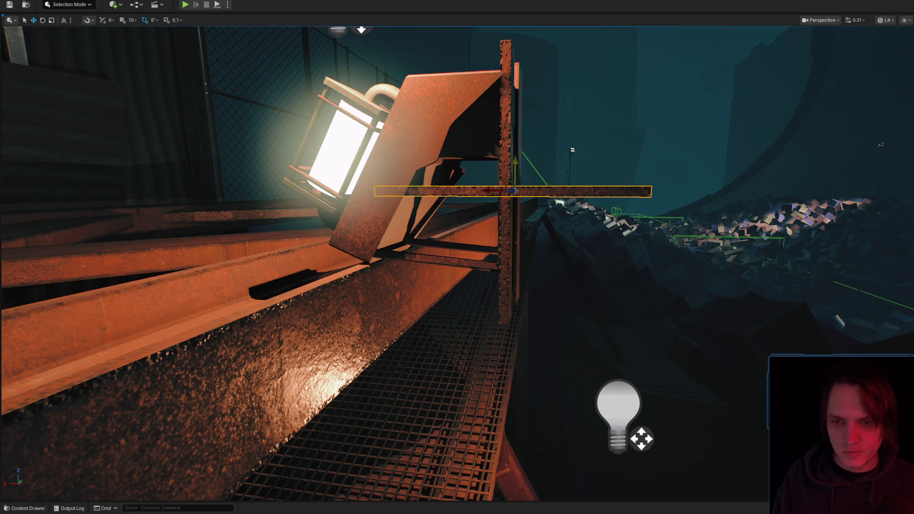
pyautogui.press('End')
# Make an offset copy of the beam, move the pair along the walkway, and select the left beam
pyautogui.hotkey('ctrl', 'd')
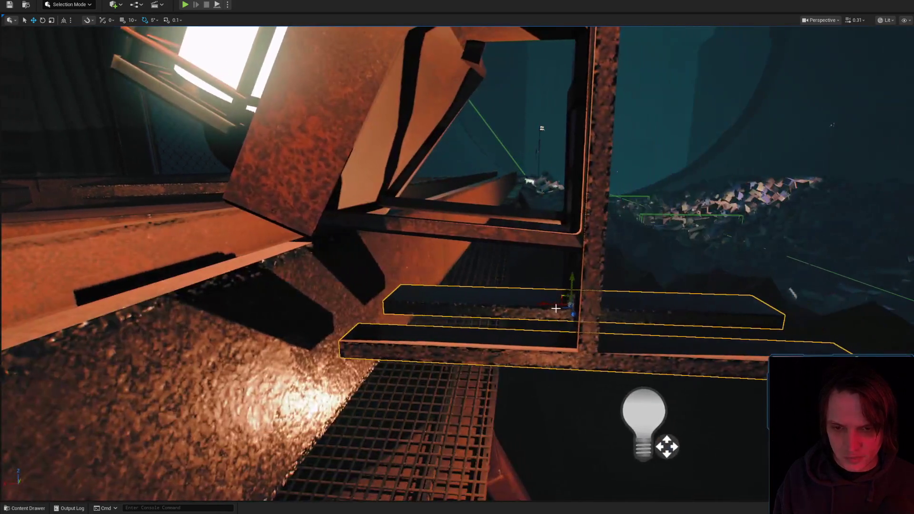
pyautogui.moveTo(540, 290)
pyautogui.mouseDown()
pyautogui.moveTo(474, 279)
pyautogui.moveTo(361, 281)
pyautogui.moveTo(376, 281)
pyautogui.mouseUp()
pyautogui.press('w')
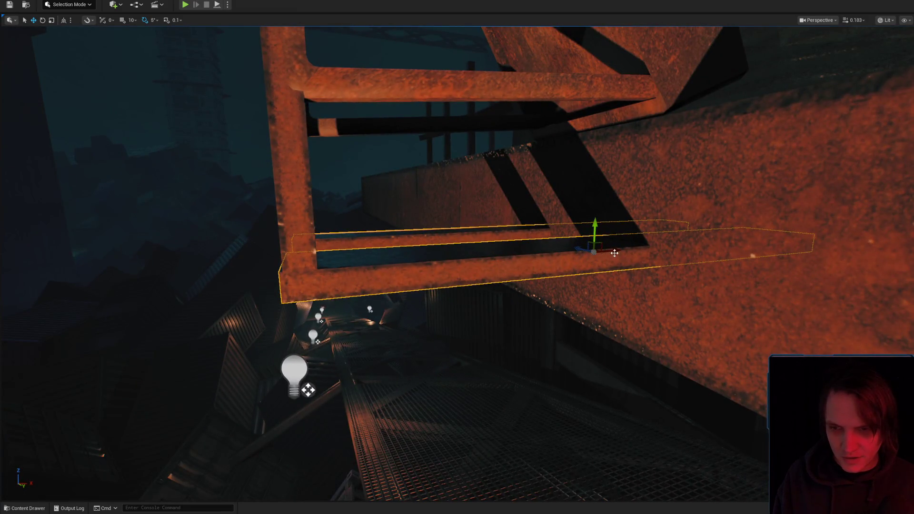
pyautogui.moveTo(492, 268); pyautogui.dragTo(562, 229)
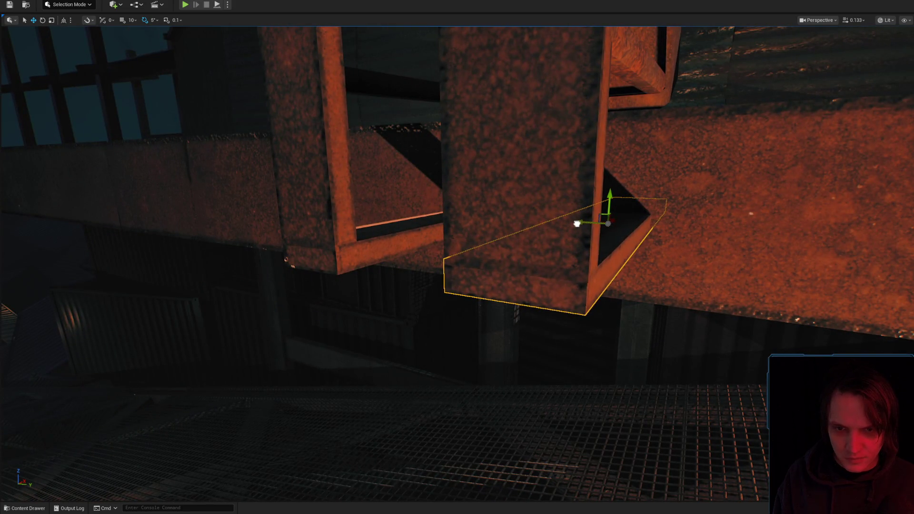
pyautogui.click(389, 235)
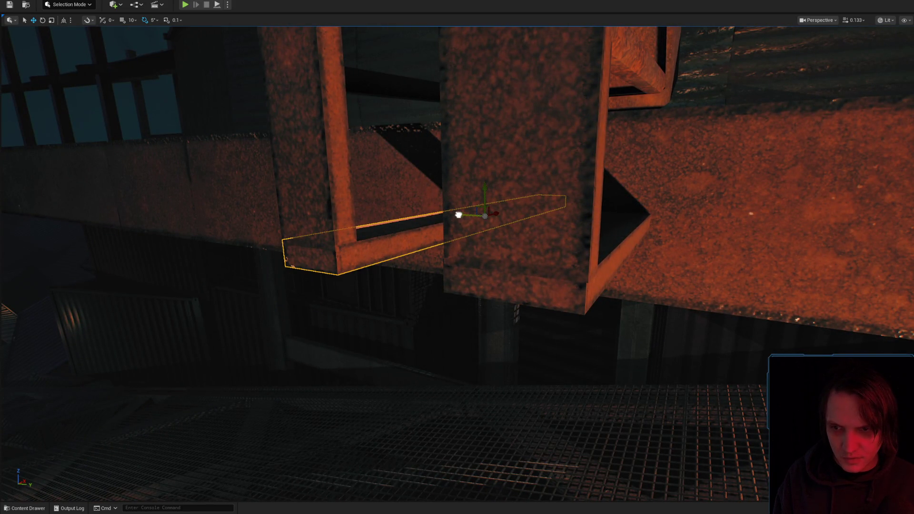
pyautogui.scroll(-5, 458, 215)
pyautogui.moveTo(458, 215); pyautogui.dragTo(480, 243)
pyautogui.scroll(1, 481, 243)
pyautogui.moveTo(498, 305); pyautogui.dragTo(497, 305)
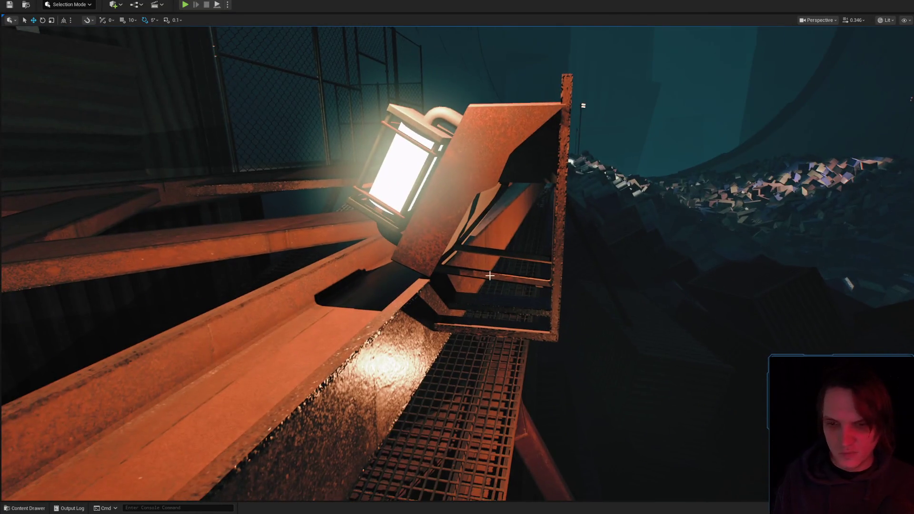
# Select the plank beneath the lamp and bring the lamp and post into close view
pyautogui.click(498, 293)
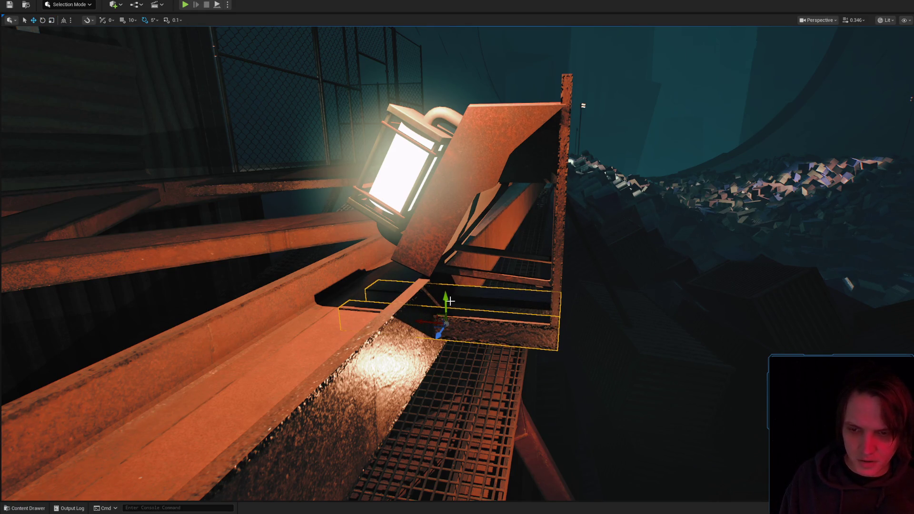
pyautogui.press('g')
pyautogui.moveTo(444, 293); pyautogui.dragTo(500, 304)
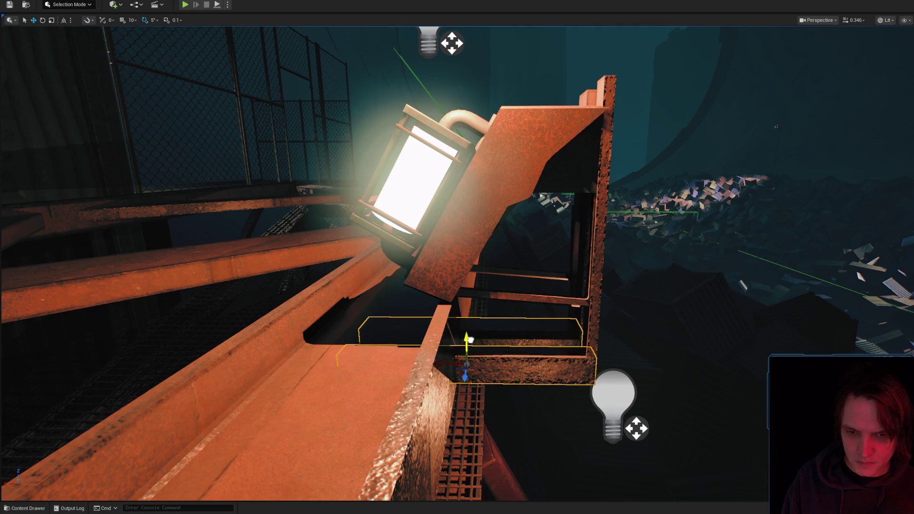
pyautogui.moveTo(468, 337)
pyautogui.mouseDown()
pyautogui.moveTo(459, 386)
pyautogui.moveTo(443, 377)
pyautogui.mouseUp()
pyautogui.scroll(2, 447, 381)
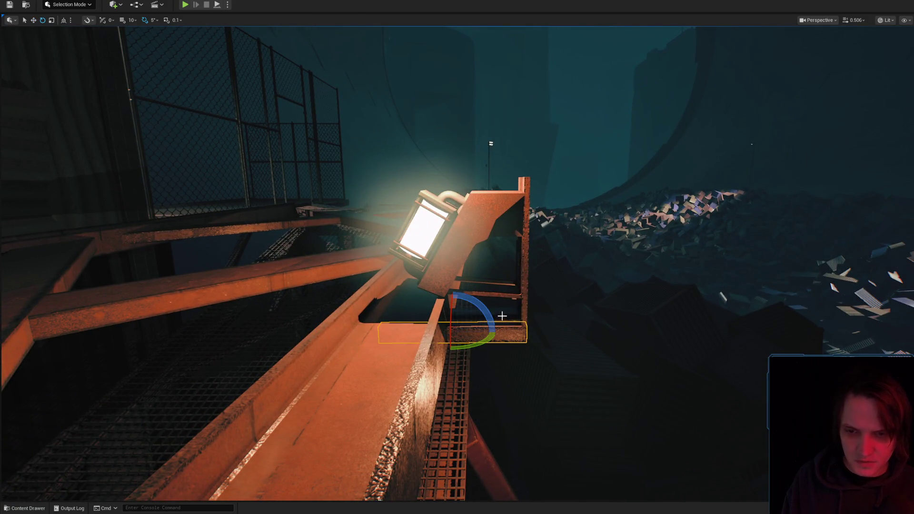
pyautogui.moveTo(524, 270); pyautogui.dragTo(607, 192)
# Tilt the thin post 15° and slide it and the short beam along X
pyautogui.click(617, 189)
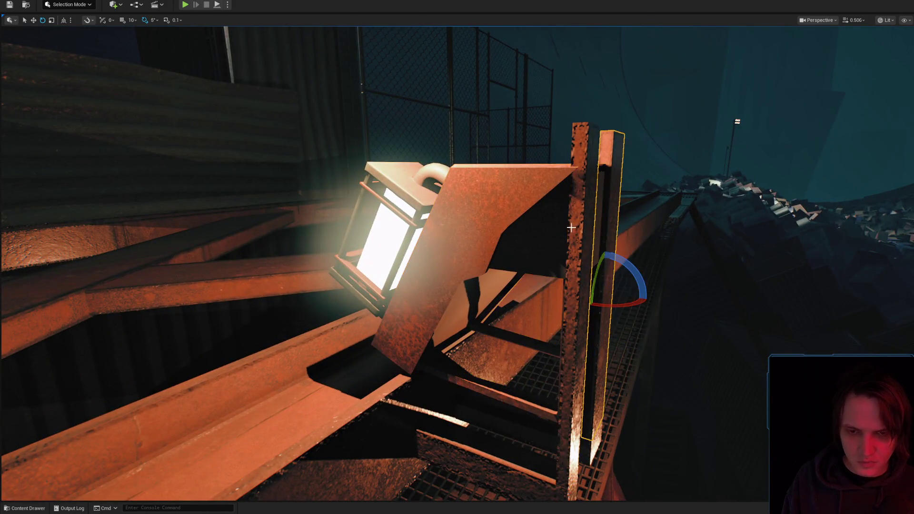
pyautogui.moveTo(586, 343); pyautogui.dragTo(572, 358)
pyautogui.moveTo(596, 292)
pyautogui.mouseDown()
pyautogui.moveTo(547, 276)
pyautogui.moveTo(594, 346)
pyautogui.moveTo(265, 102)
pyautogui.moveTo(333, 157)
pyautogui.mouseUp()
pyautogui.press('w')
pyautogui.moveTo(482, 213)
pyautogui.mouseDown()
pyautogui.moveTo(459, 211)
pyautogui.moveTo(450, 285)
pyautogui.moveTo(541, 327)
pyautogui.mouseUp()
pyautogui.click(545, 316)
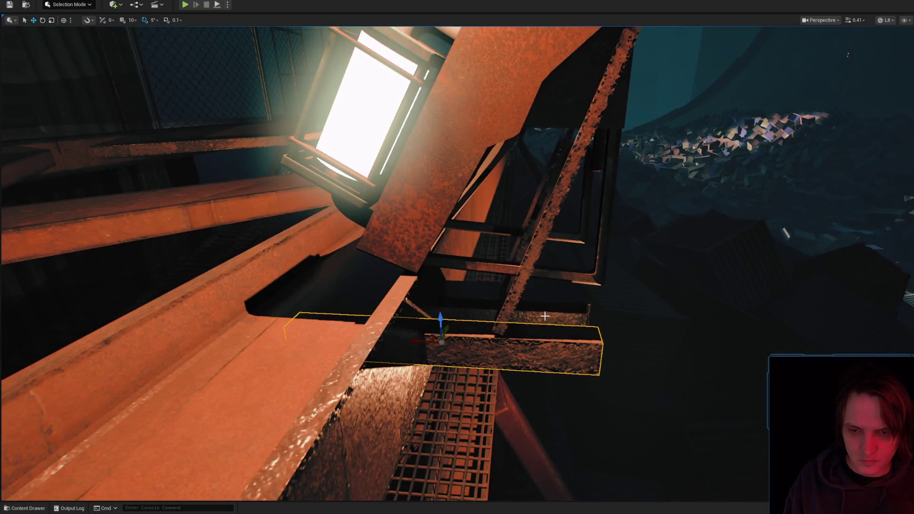
pyautogui.moveTo(436, 304)
pyautogui.mouseDown()
pyautogui.moveTo(409, 263)
pyautogui.moveTo(397, 274)
pyautogui.moveTo(466, 291)
pyautogui.mouseUp()
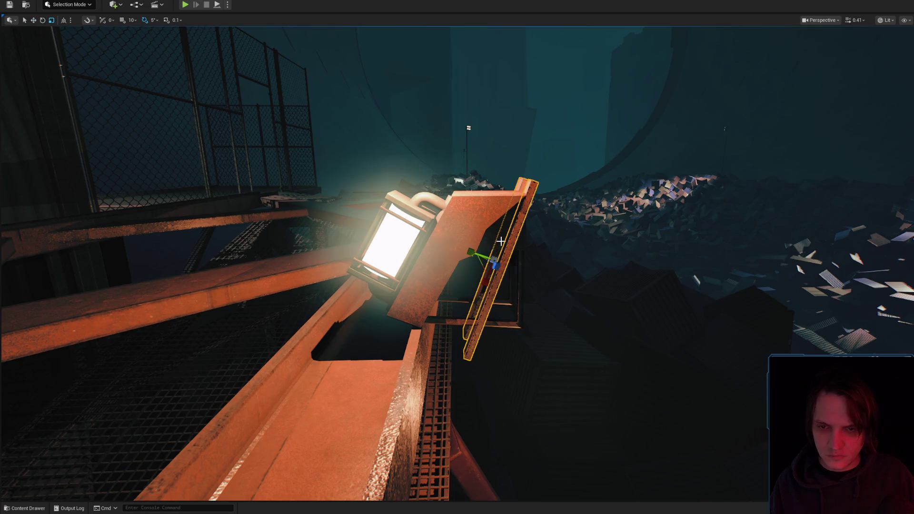
# Shorten the diagonal support beam, rotate it about -3.71°, and show the Lamps assets
pyautogui.moveTo(495, 266)
pyautogui.mouseDown()
pyautogui.moveTo(495, 252)
pyautogui.moveTo(495, 276)
pyautogui.mouseUp()
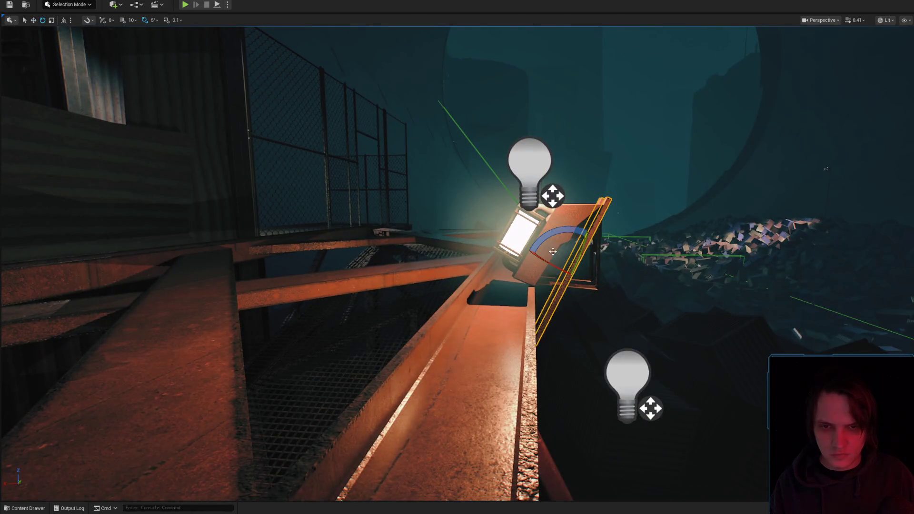
pyautogui.press('w')
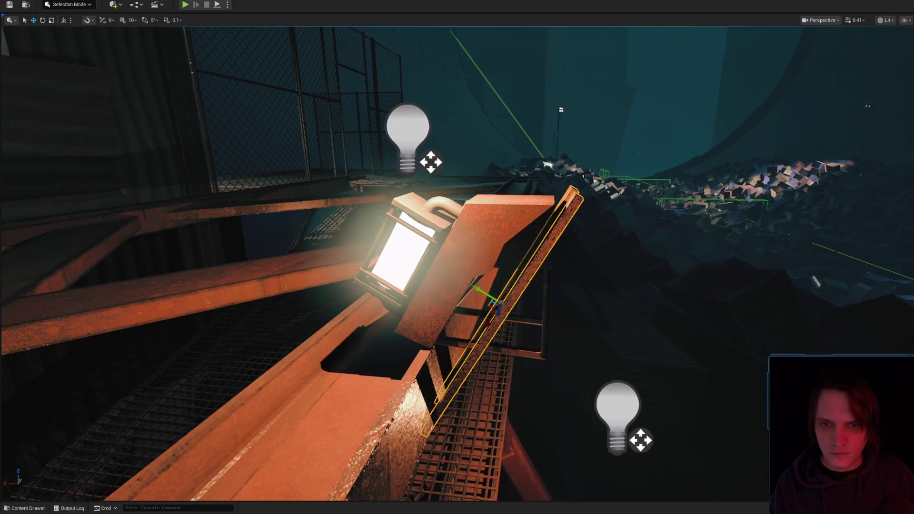
pyautogui.moveTo(517, 267); pyautogui.dragTo(500, 295)
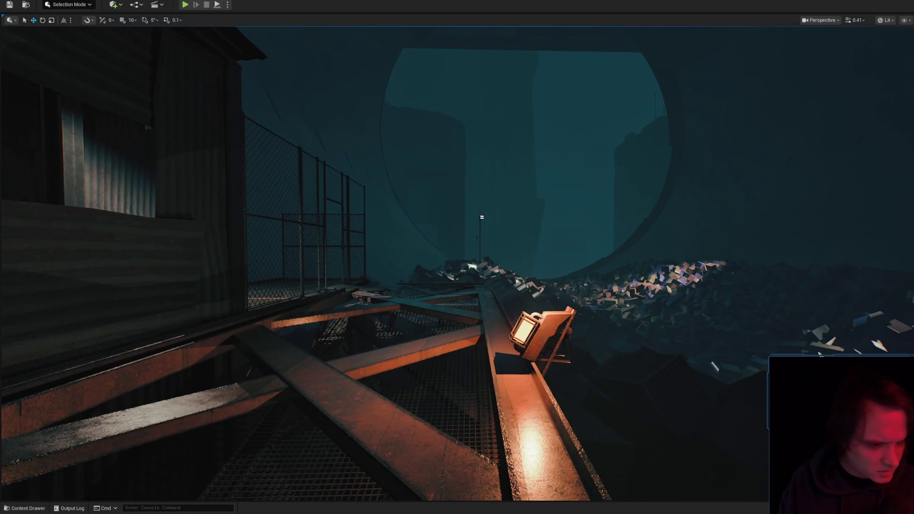
pyautogui.hotkey('ctrl', 'space')
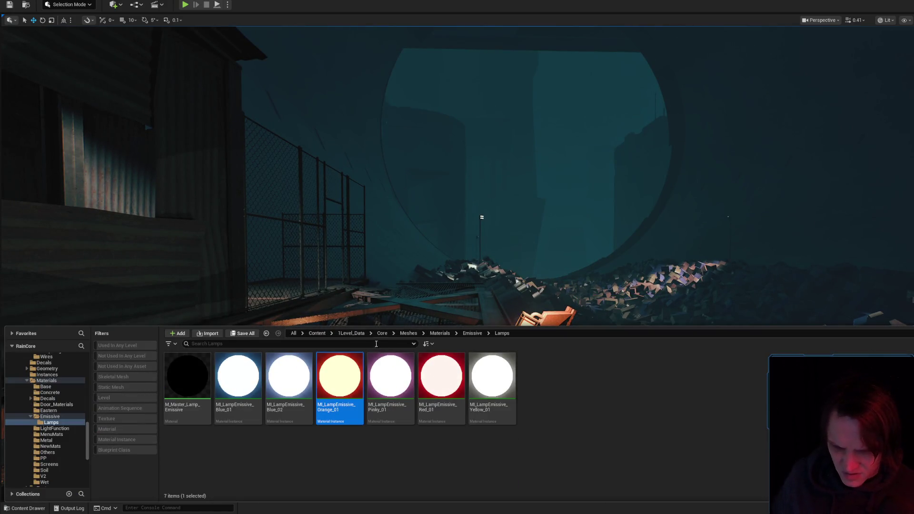
# Open MI_LampEmissive_Yellow_01 from the Lamps folder and drag its editor window to the right
pyautogui.click(492, 376)
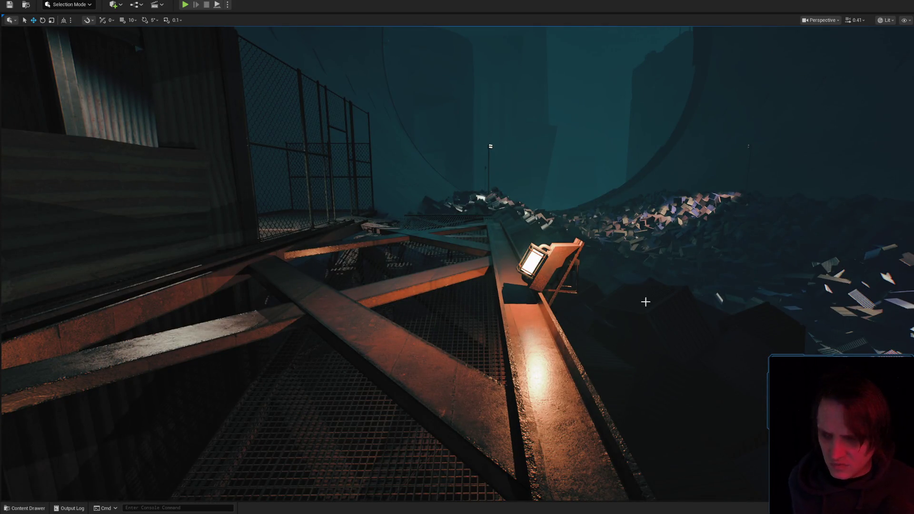
pyautogui.hotkey('ctrl', 'space')
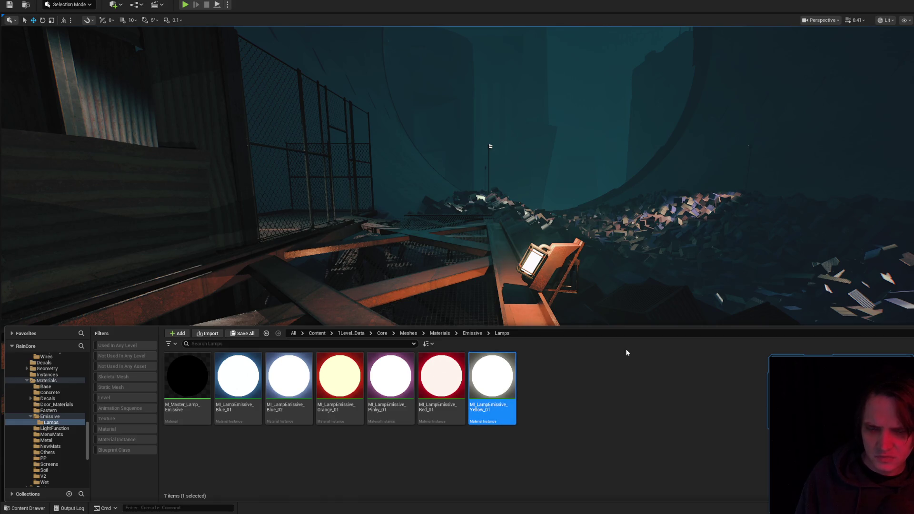
pyautogui.press('Return')
pyautogui.moveTo(749, 34); pyautogui.dragTo(913, 68)
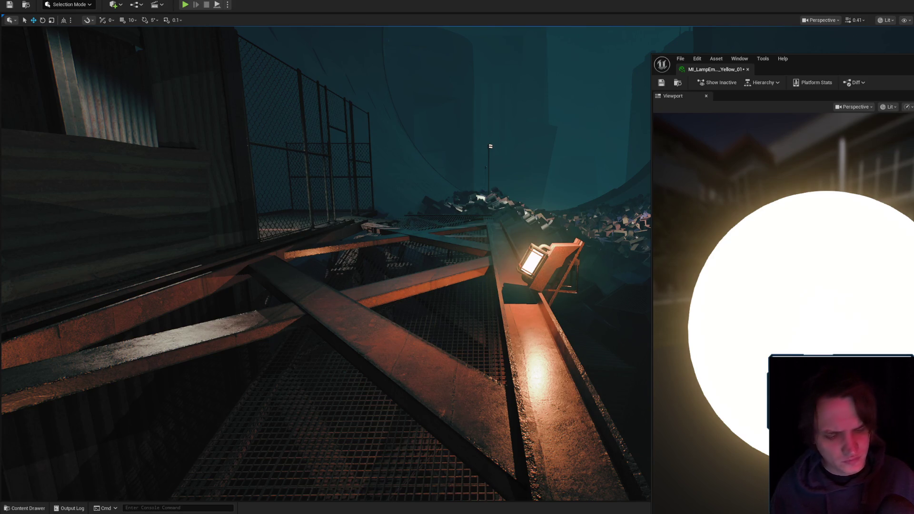
pyautogui.click(677, 83)
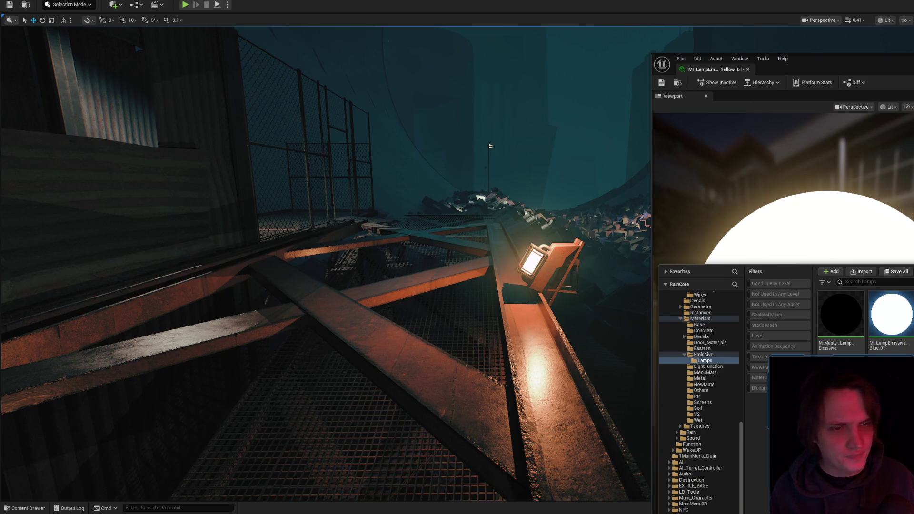
# Close the yellow lamp material editor tab
pyautogui.hotkey('ctrl', 'space')
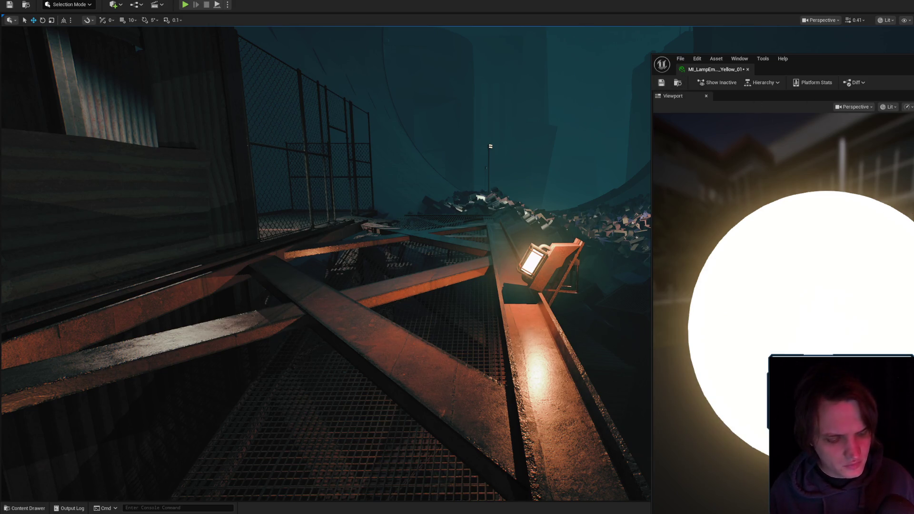
pyautogui.click(677, 84)
pyautogui.rightClick(713, 69)
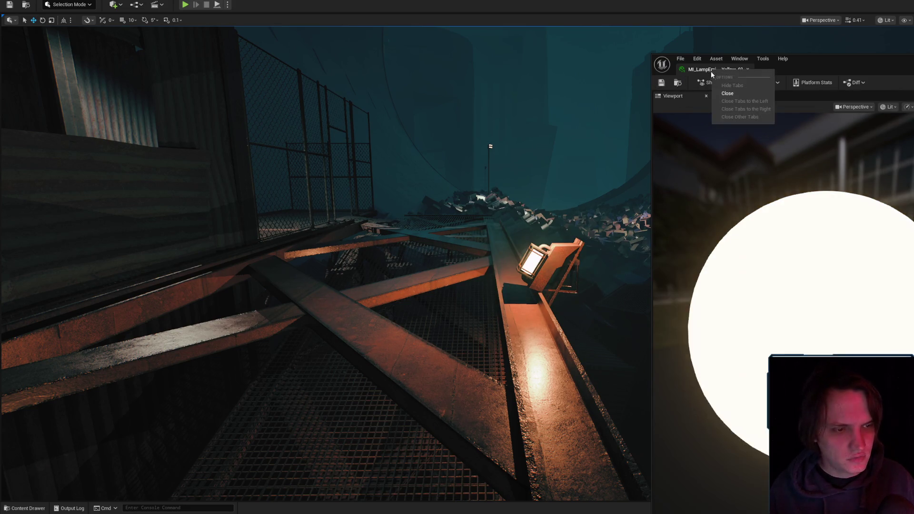
pyautogui.click(714, 94)
# Select all actors using the yellow lamp material via Asset Actions, then hide the drawer
pyautogui.click(24, 508)
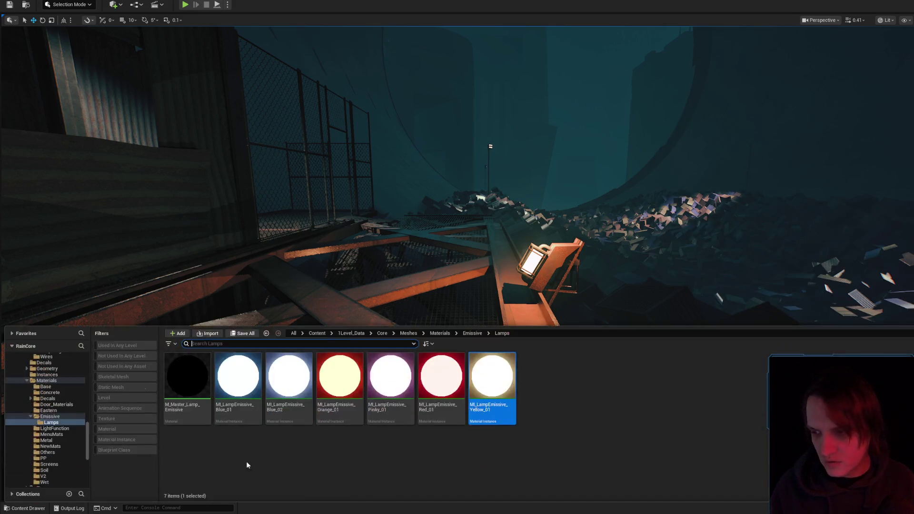
pyautogui.rightClick(495, 376)
pyautogui.moveTo(585, 224)
pyautogui.click(627, 254)
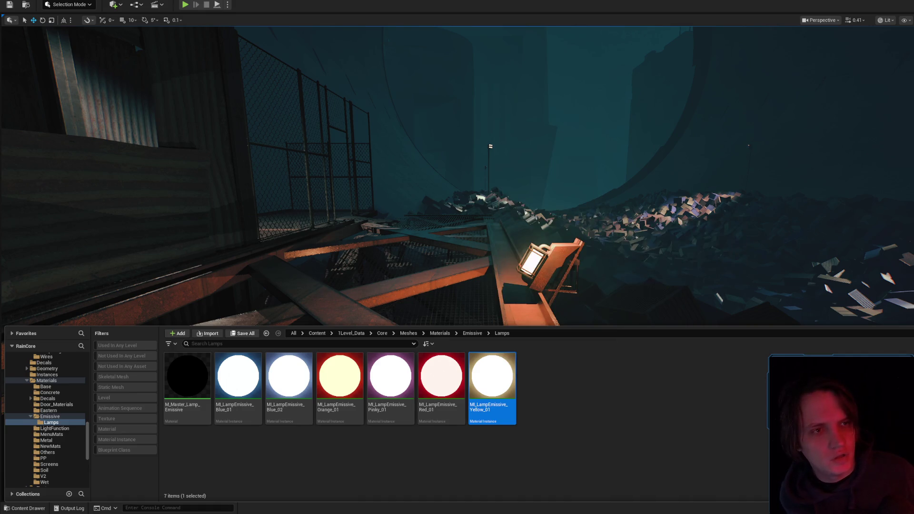
pyautogui.hotkey('ctrl', 'space')
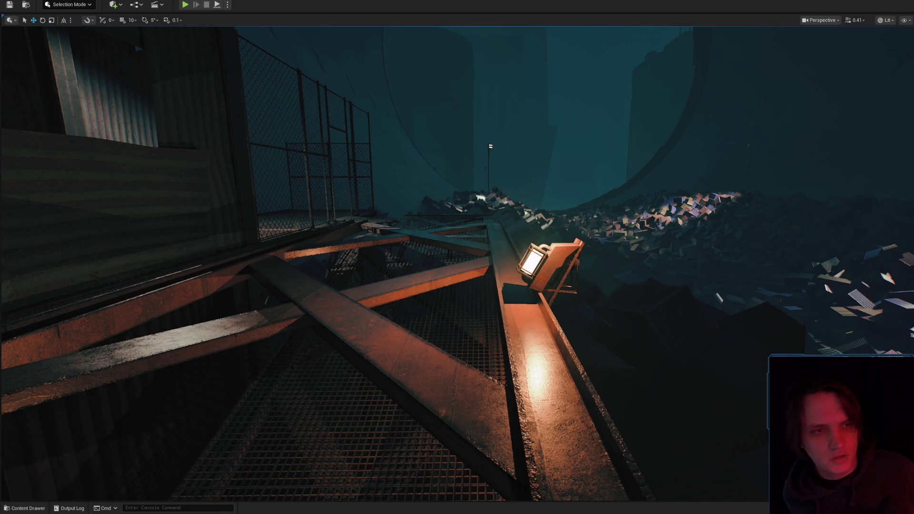
pyautogui.press('f')
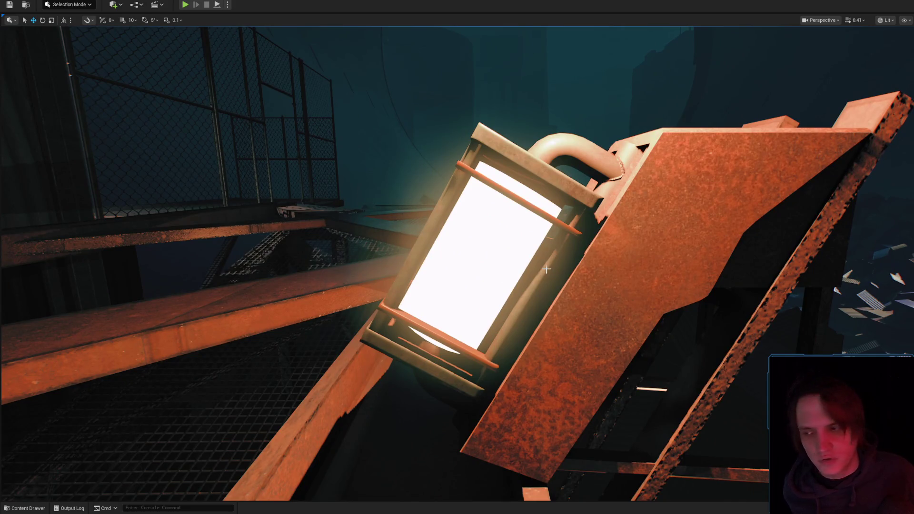
pyautogui.scroll(-5, 540, 270)
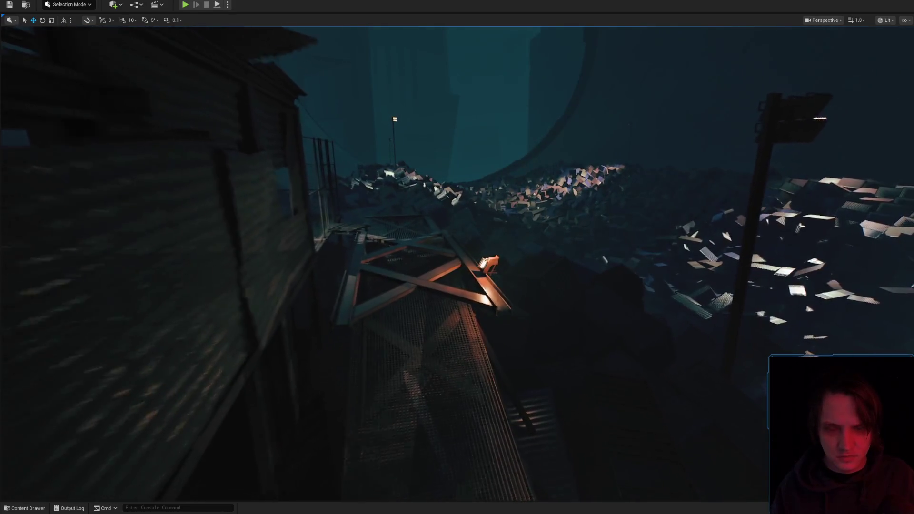
pyautogui.press('f')
pyautogui.scroll(-5, 457, 257)
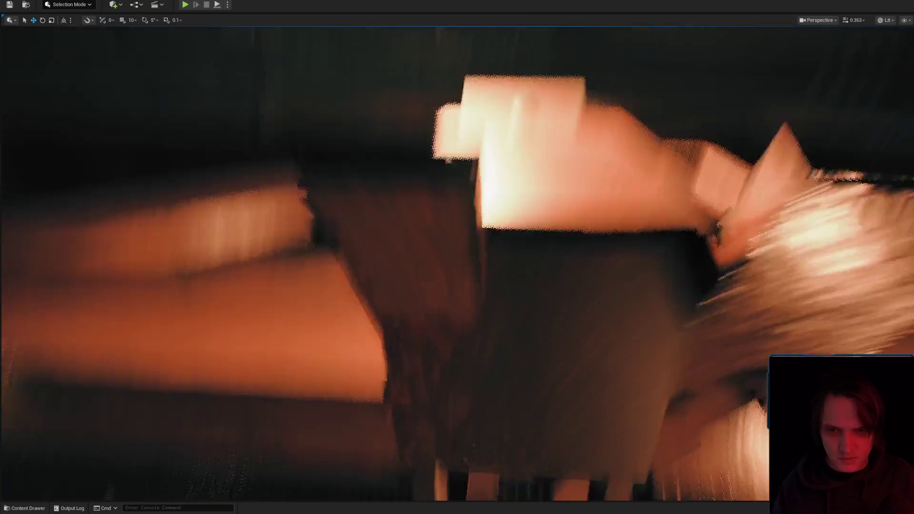
pyautogui.moveTo(458, 257); pyautogui.dragTo(505, 277)
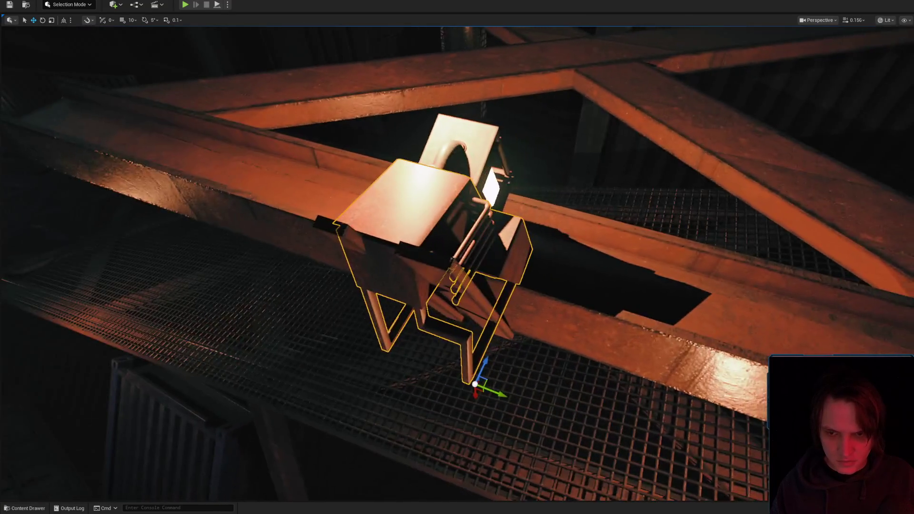
pyautogui.moveTo(457, 143)
pyautogui.mouseDown()
pyautogui.moveTo(443, 81)
pyautogui.moveTo(419, 190)
pyautogui.mouseUp()
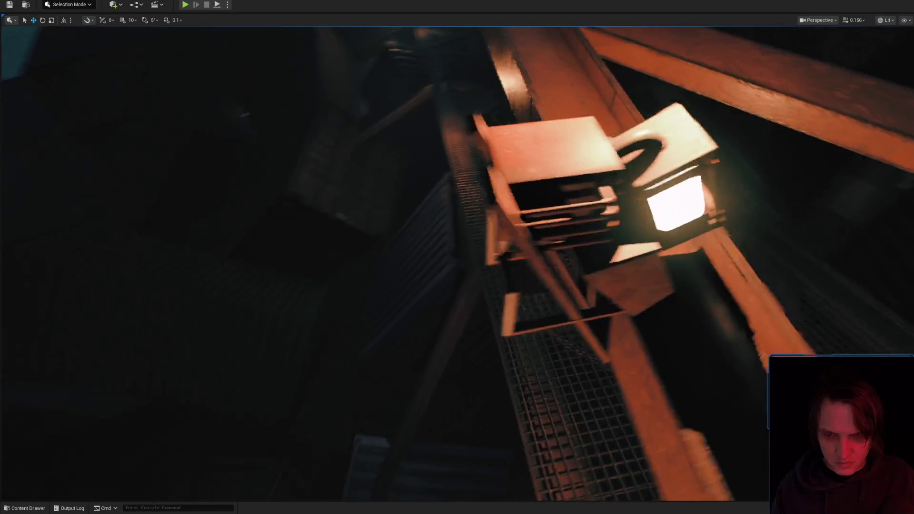
pyautogui.click(528, 259)
pyautogui.moveTo(528, 259)
pyautogui.mouseDown()
pyautogui.moveTo(514, 267)
pyautogui.moveTo(528, 259)
pyautogui.mouseUp()
pyautogui.press('e')
pyautogui.press('r')
pyautogui.moveTo(409, 344)
pyautogui.mouseDown()
pyautogui.moveTo(400, 344)
pyautogui.moveTo(450, 300)
pyautogui.mouseUp()
pyautogui.press('Escape')
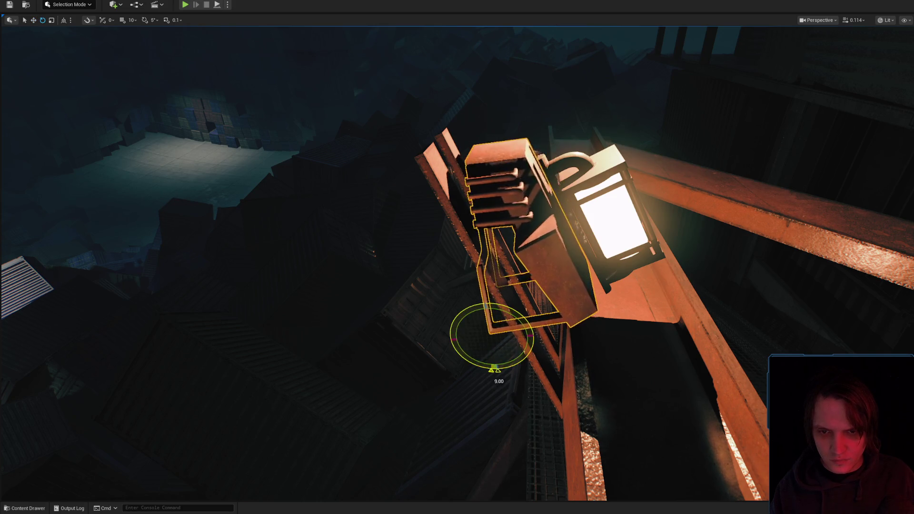
pyautogui.moveTo(500, 368); pyautogui.dragTo(591, 325)
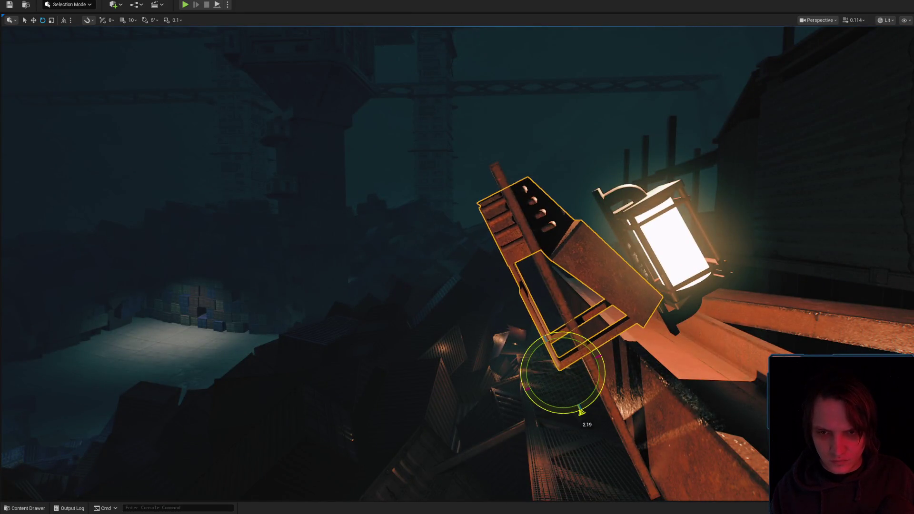
pyautogui.moveTo(599, 359)
pyautogui.mouseDown()
pyautogui.moveTo(610, 356)
pyautogui.moveTo(574, 367)
pyautogui.moveTo(547, 359)
pyautogui.moveTo(573, 392)
pyautogui.mouseUp()
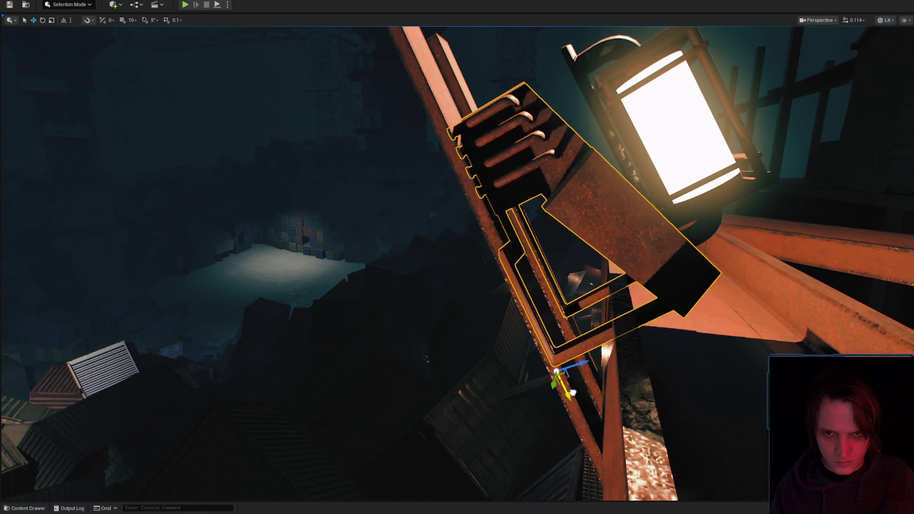
pyautogui.moveTo(573, 392); pyautogui.dragTo(602, 343)
pyautogui.click(502, 265)
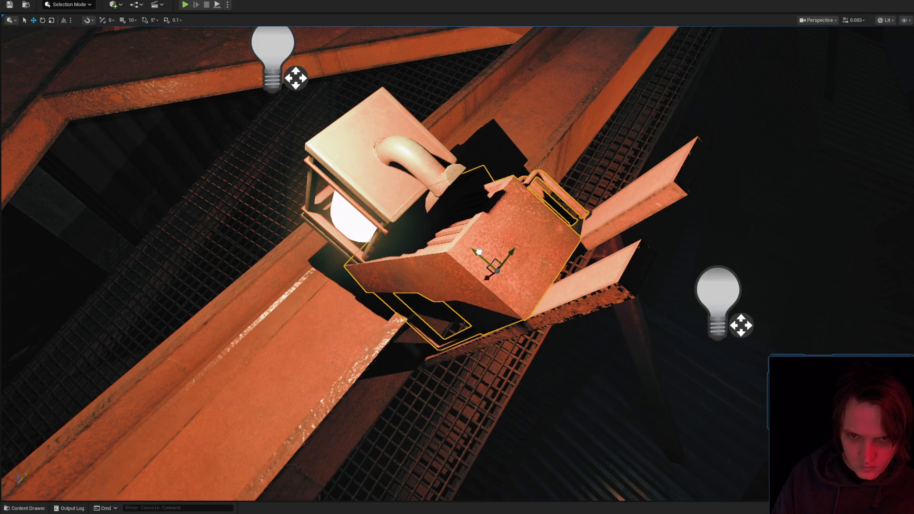
pyautogui.click(544, 303)
pyautogui.scroll(5, 481, 333)
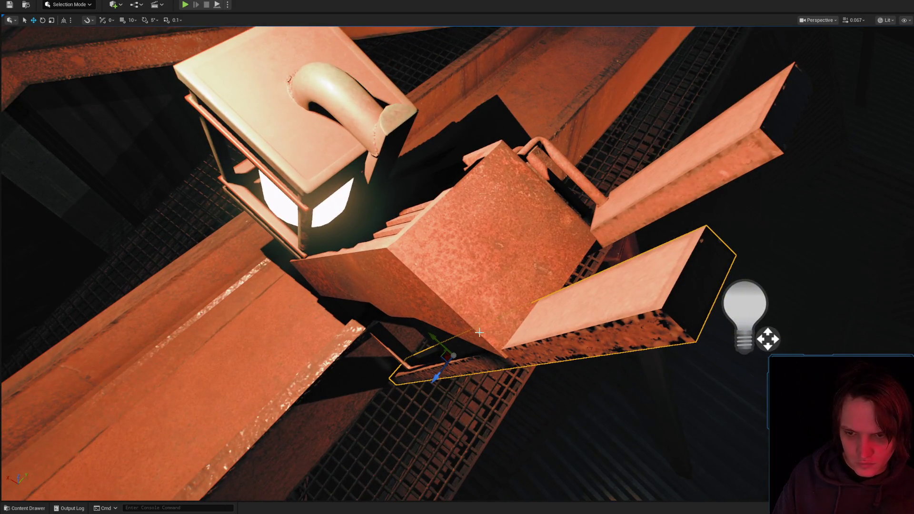
pyautogui.moveTo(481, 332); pyautogui.dragTo(480, 333)
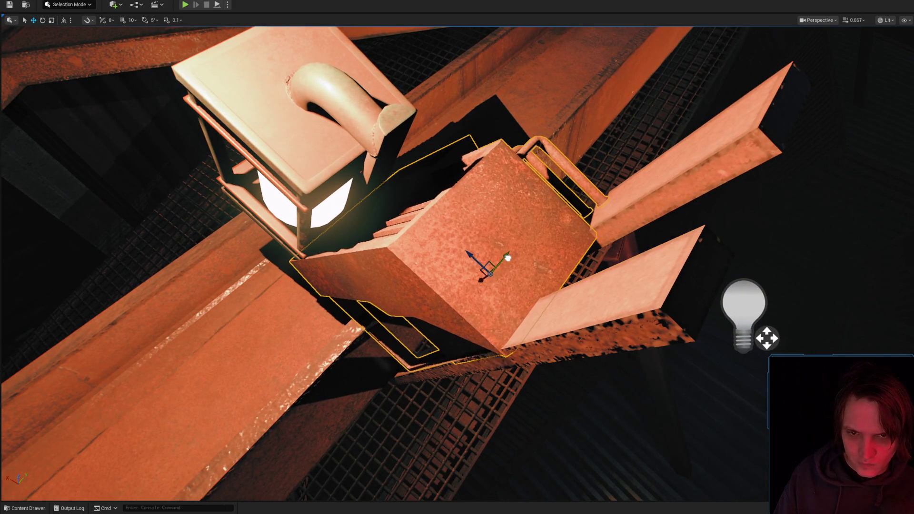
pyautogui.moveTo(507, 257); pyautogui.dragTo(477, 235)
pyautogui.press('e')
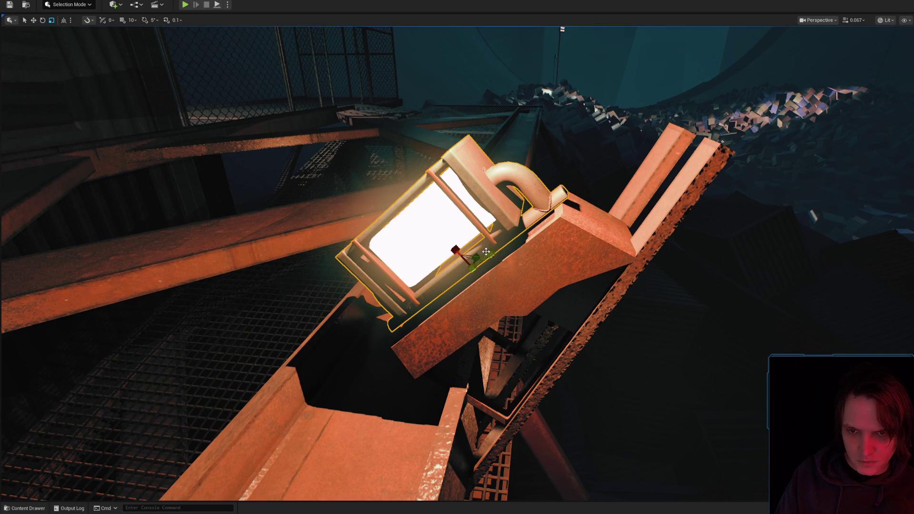
pyautogui.moveTo(517, 257); pyautogui.dragTo(529, 266)
pyautogui.press('w')
pyautogui.click(887, 20)
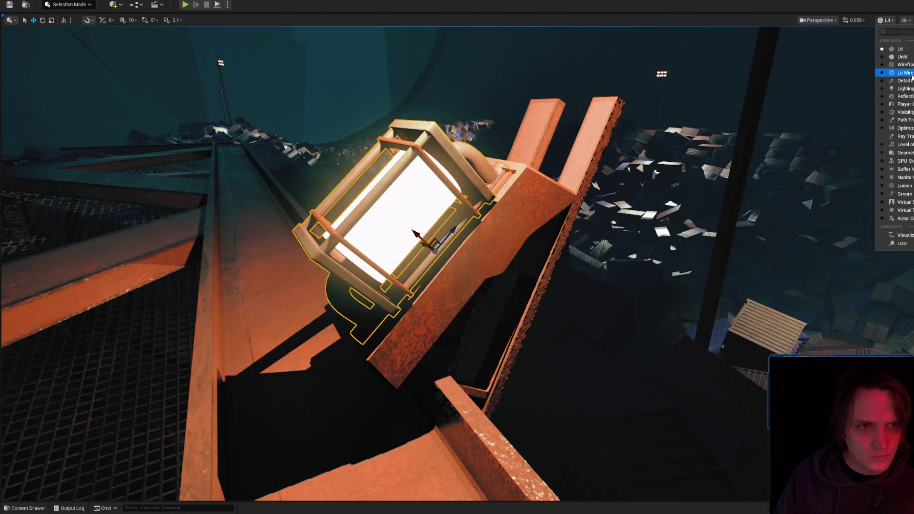
pyautogui.click(902, 57)
pyautogui.scroll(5, 457, 258)
pyautogui.moveTo(457, 257); pyautogui.dragTo(502, 229)
pyautogui.press('e')
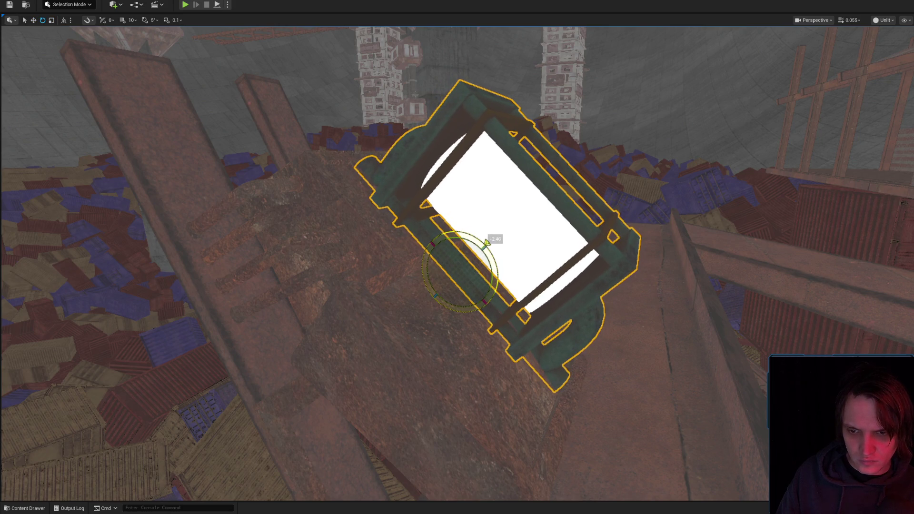
pyautogui.moveTo(489, 255)
pyautogui.mouseDown()
pyautogui.moveTo(572, 191)
pyautogui.moveTo(811, 90)
pyautogui.mouseUp()
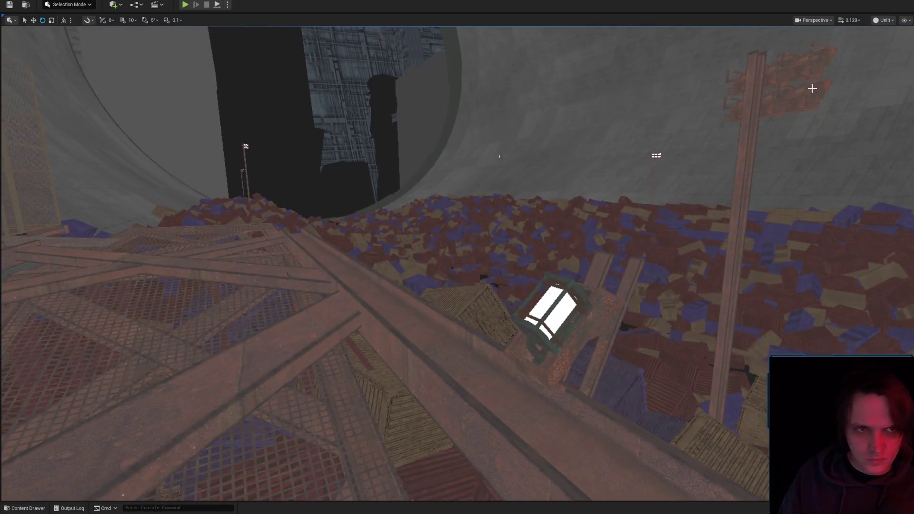
pyautogui.click(883, 20)
pyautogui.click(891, 47)
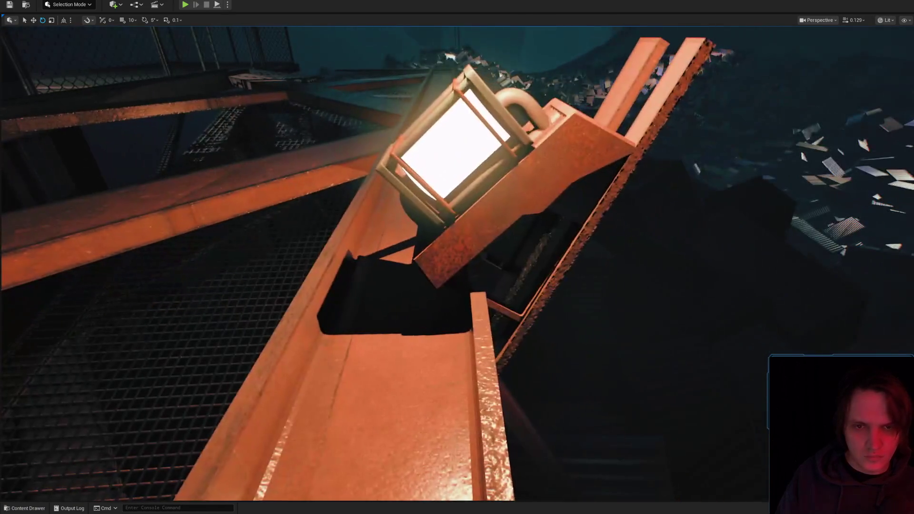
# Scale the rail beside the walkway lamp shorter
pyautogui.click(630, 93)
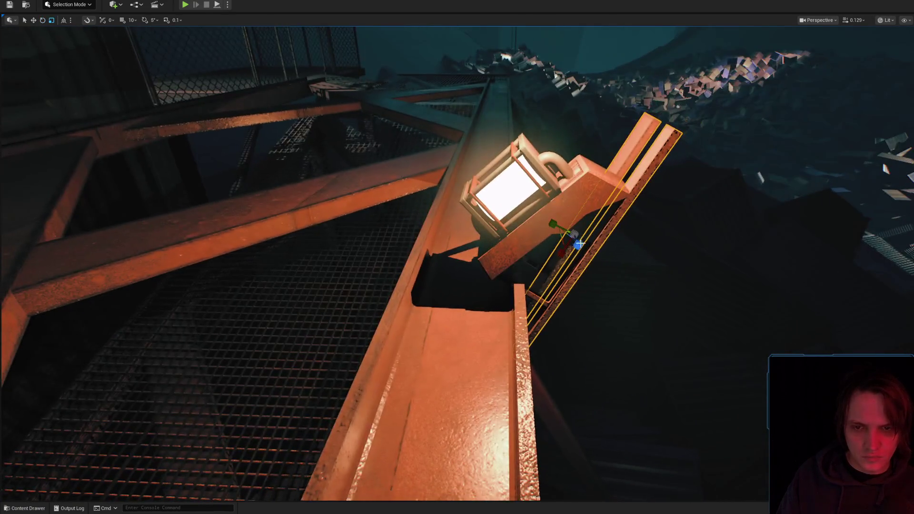
pyautogui.moveTo(580, 244); pyautogui.dragTo(582, 262)
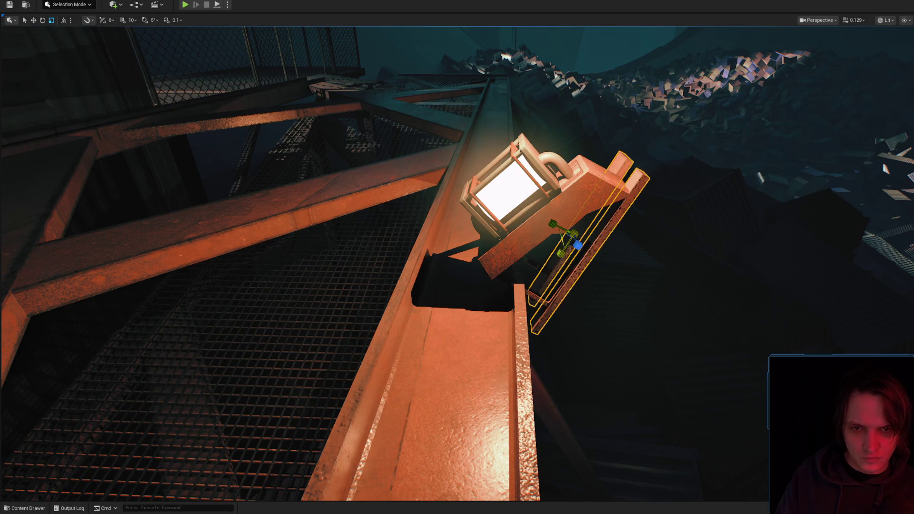
pyautogui.press('r')
pyautogui.scroll(2, 457, 257)
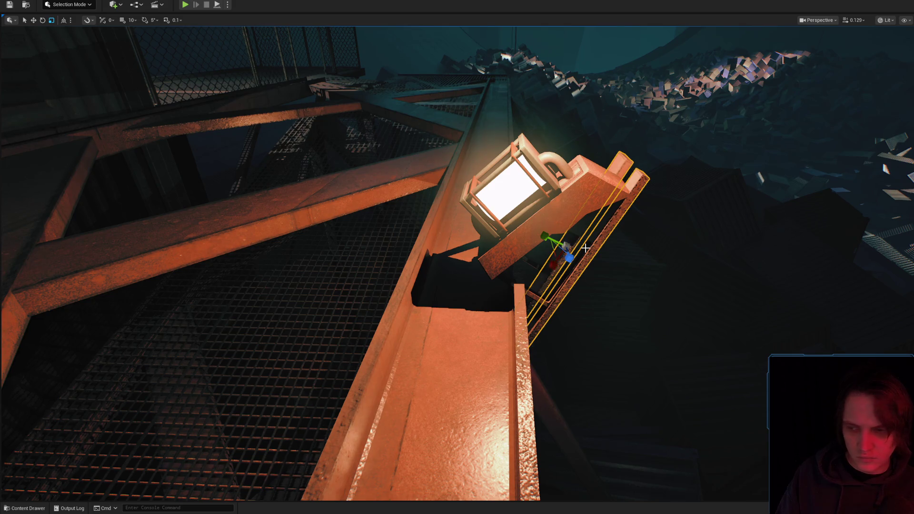
pyautogui.press('s')
pyautogui.scroll(2, 457, 257)
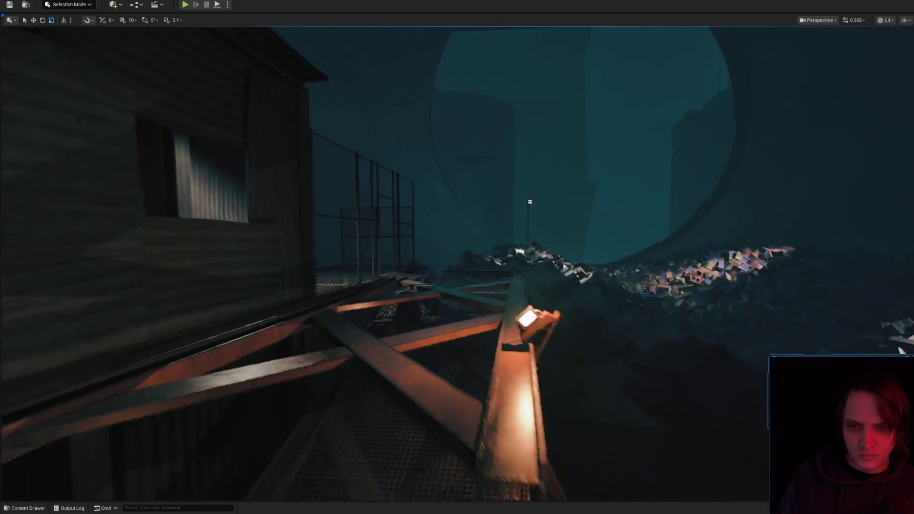
pyautogui.press('w')
pyautogui.press('w')
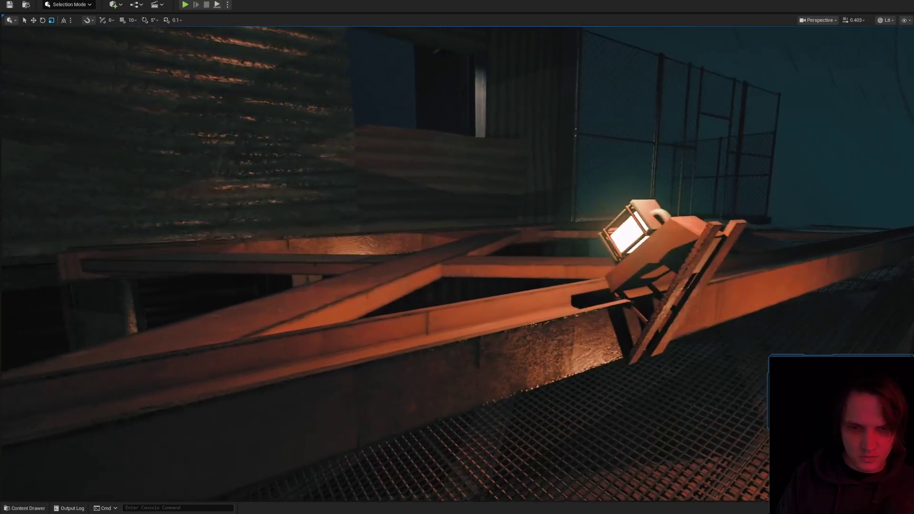
pyautogui.press('s')
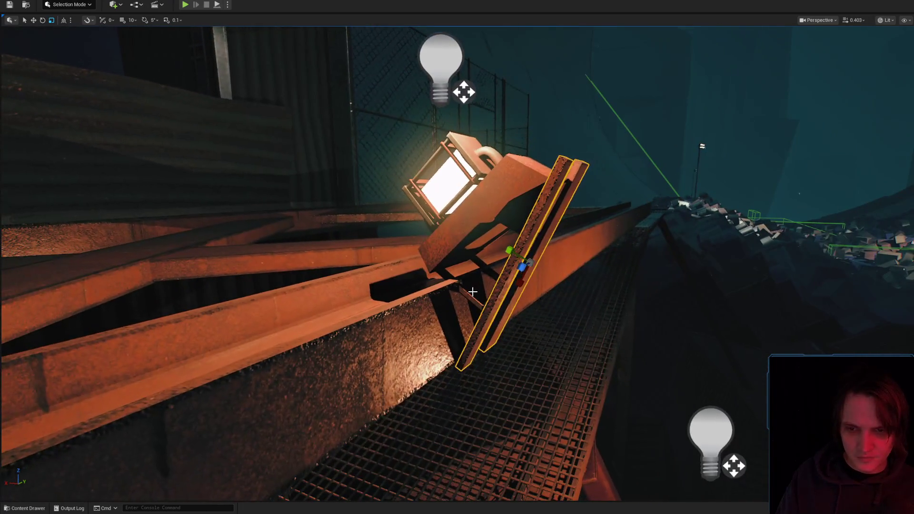
# Move the angled post down and left and tilt it about 3 degrees
pyautogui.click(506, 220)
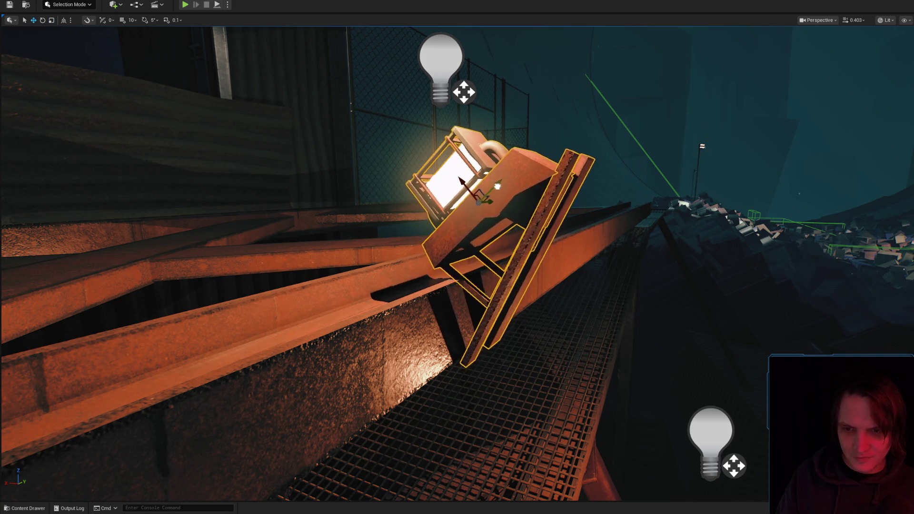
pyautogui.press('a')
pyautogui.press('d')
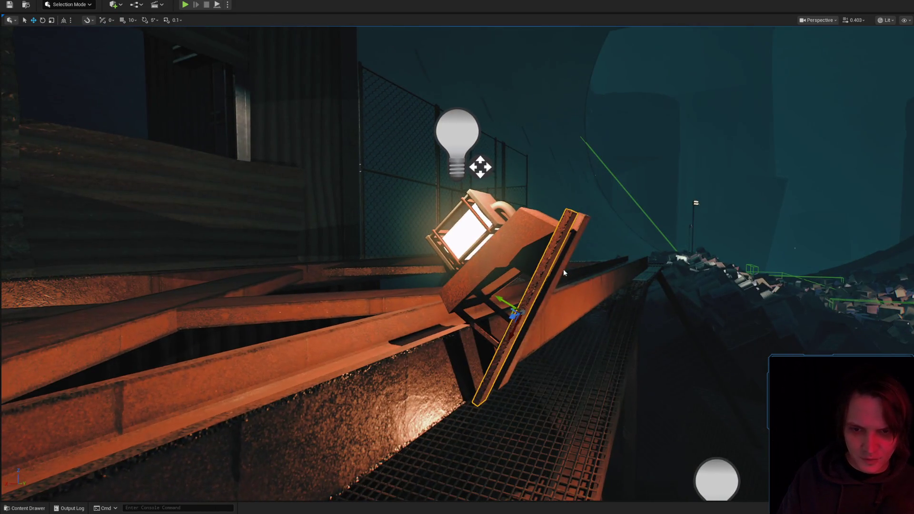
pyautogui.click(564, 269)
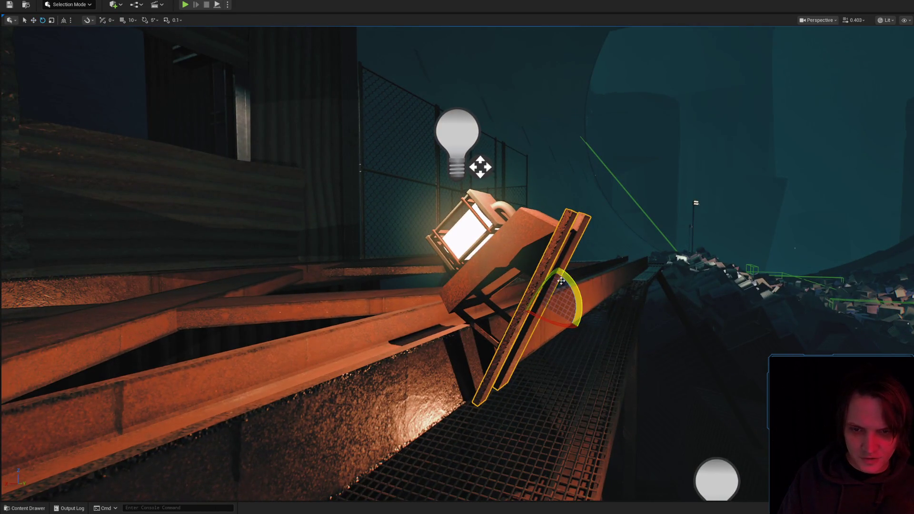
pyautogui.moveTo(529, 324); pyautogui.dragTo(507, 349)
pyautogui.press('e')
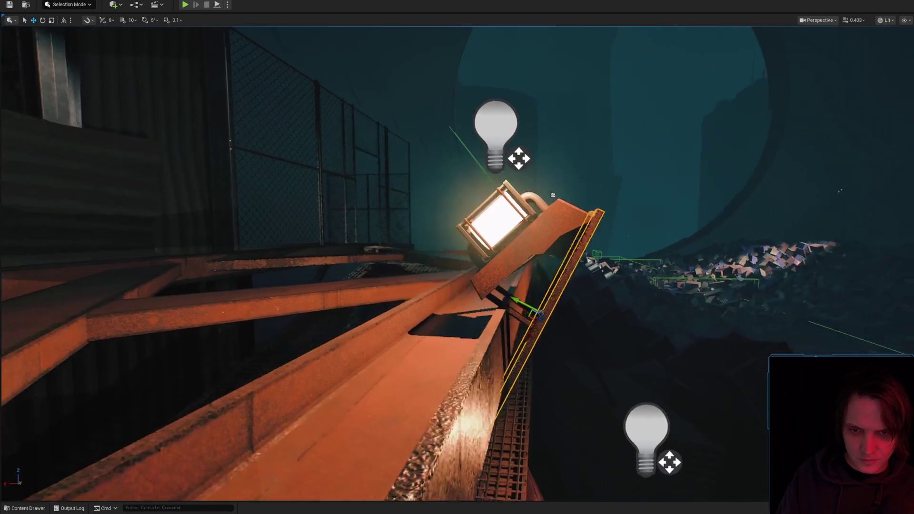
pyautogui.scroll(-2, 512, 256)
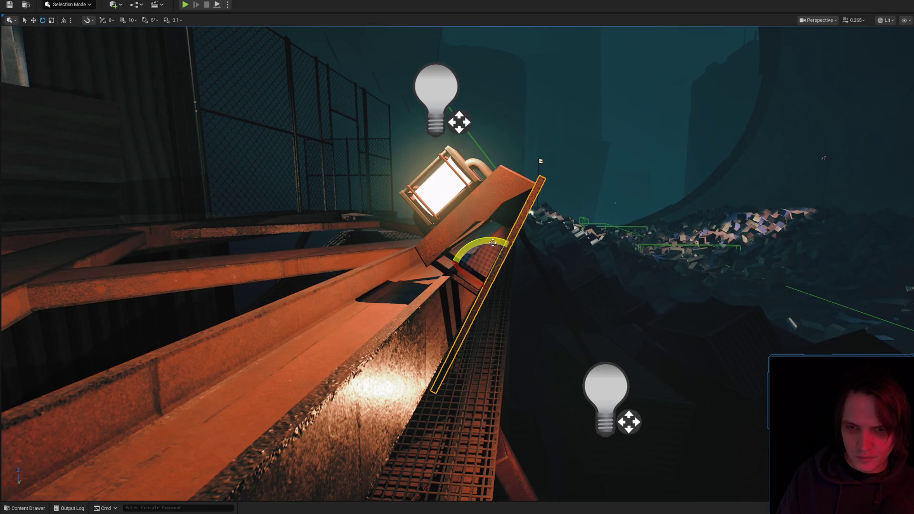
pyautogui.moveTo(493, 243); pyautogui.dragTo(504, 246)
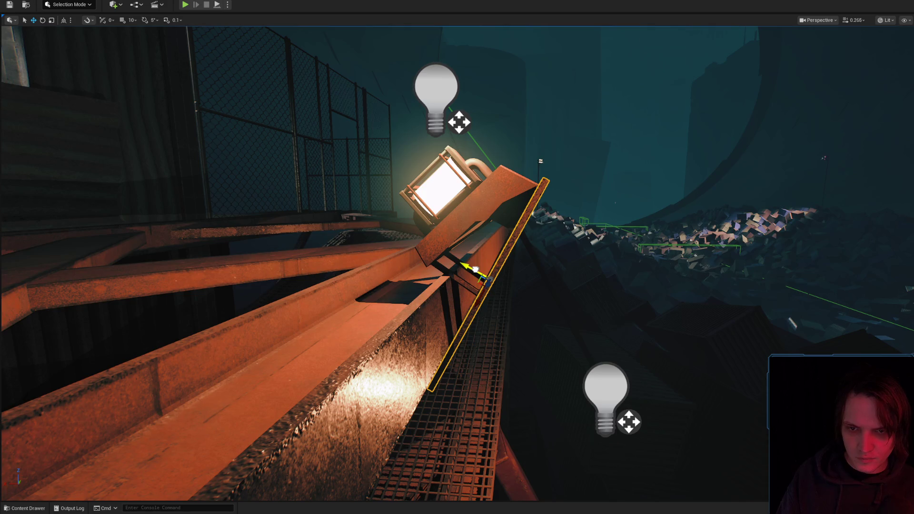
# Select the walkway lamp
pyautogui.click(475, 270)
pyautogui.scroll(-5, 517, 258)
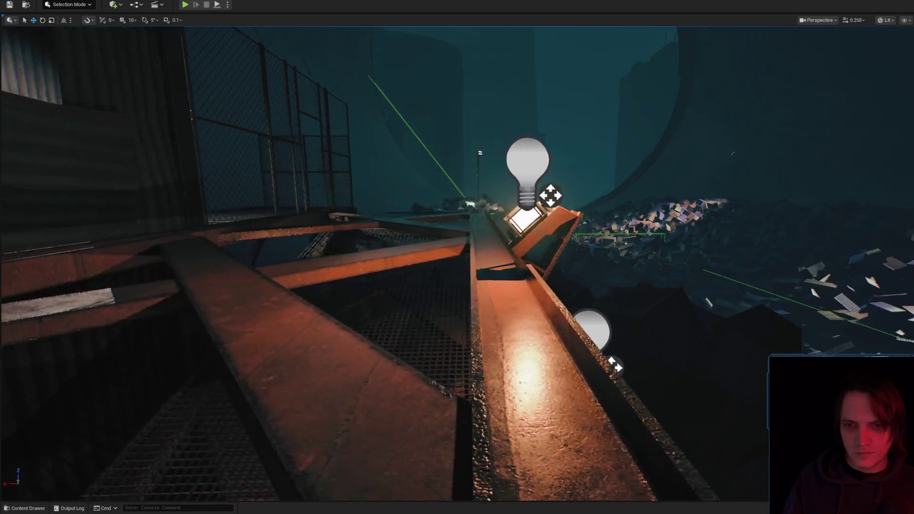
pyautogui.scroll(-10, 517, 259)
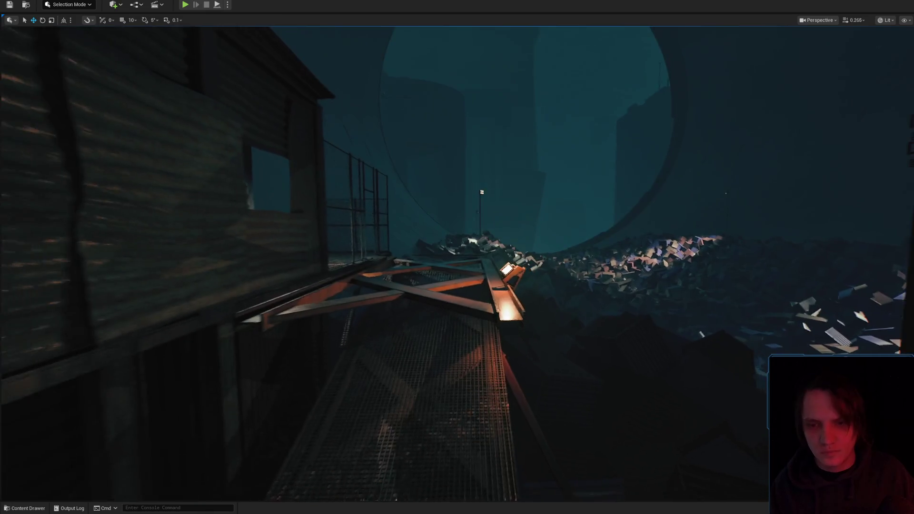
pyautogui.scroll(10, 517, 258)
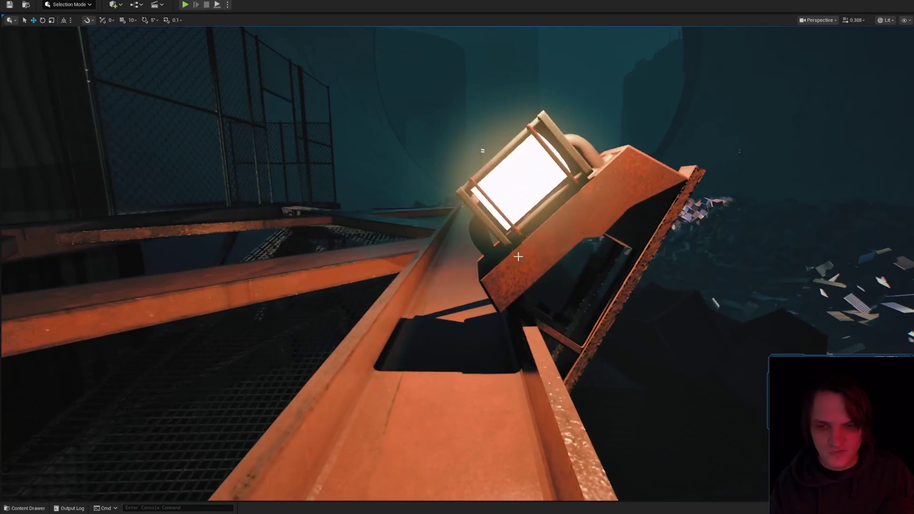
pyautogui.click(529, 227)
pyautogui.scroll(-3, 529, 226)
pyautogui.scroll(4, 543, 242)
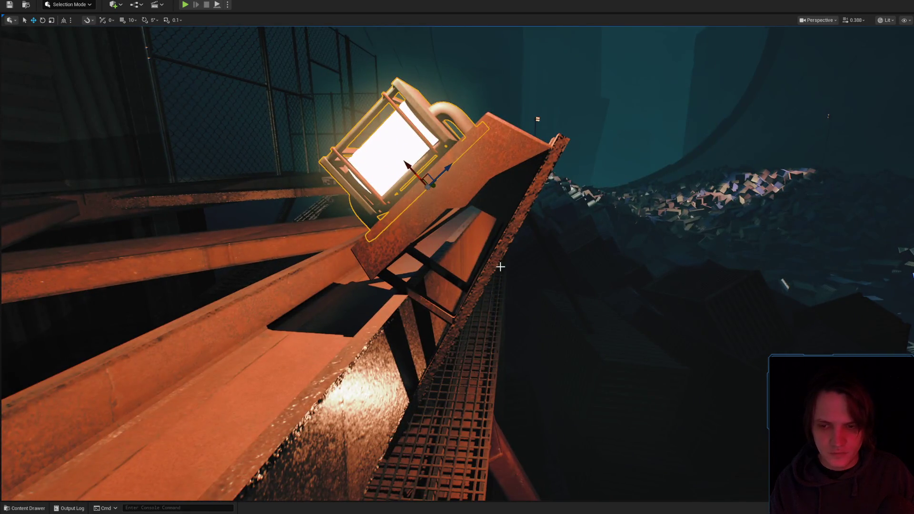
# Rotate the lamp's steel bracket to about -20.68 degrees
pyautogui.scroll(5, 500, 267)
pyautogui.click(300, 367)
pyautogui.scroll(-3, 447, 286)
pyautogui.press('e')
pyautogui.moveTo(445, 329); pyautogui.dragTo(471, 328)
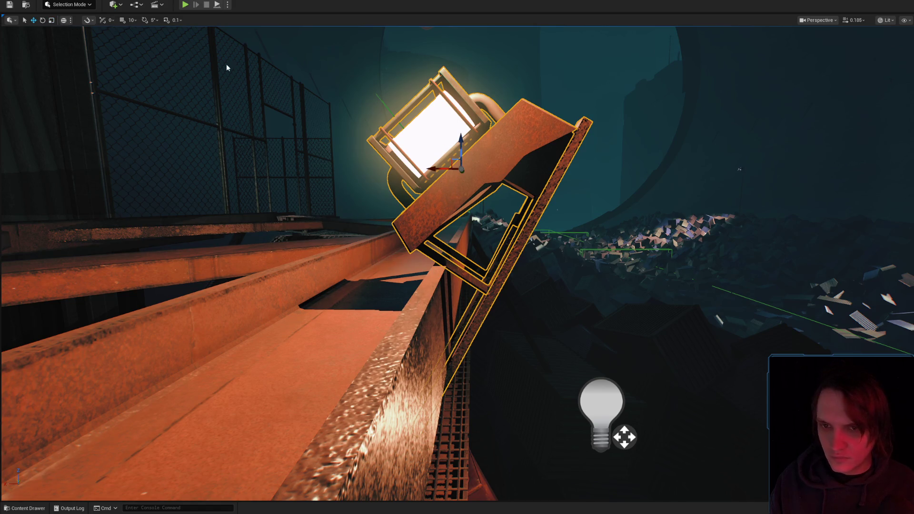
# Lower the lamp assembly on the railing, previewing the result in Game View
pyautogui.moveTo(442, 175)
pyautogui.mouseDown()
pyautogui.moveTo(481, 151)
pyautogui.moveTo(476, 162)
pyautogui.mouseUp()
pyautogui.press('g')
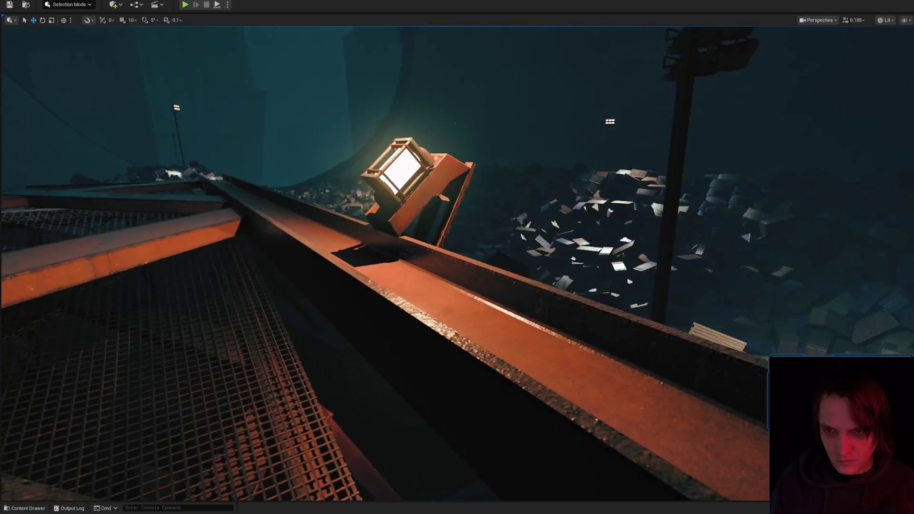
pyautogui.press('g')
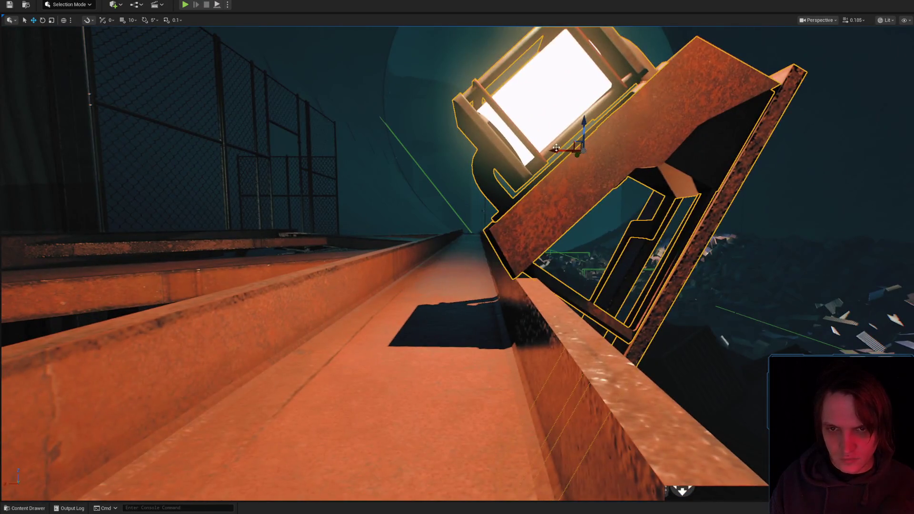
pyautogui.moveTo(594, 149)
pyautogui.mouseDown()
pyautogui.moveTo(616, 202)
pyautogui.moveTo(624, 165)
pyautogui.mouseUp()
pyautogui.scroll(-5, 564, 197)
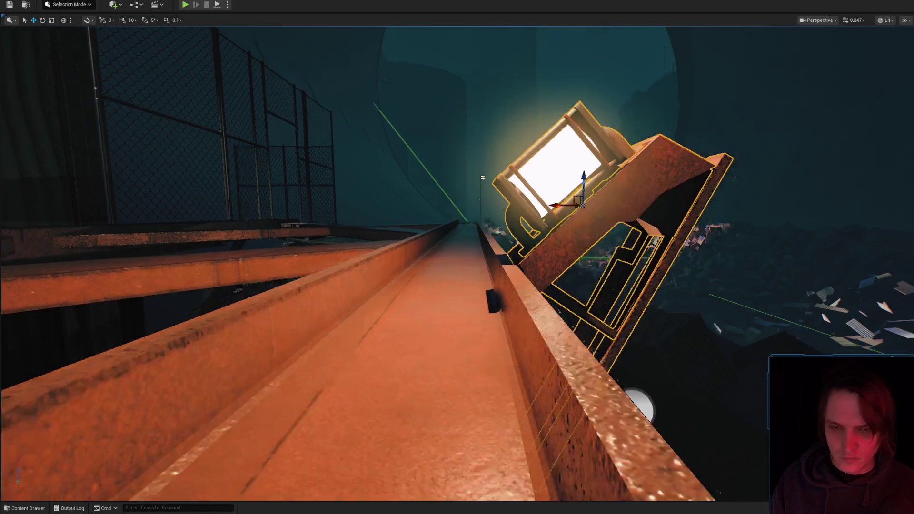
pyautogui.scroll(2, 563, 197)
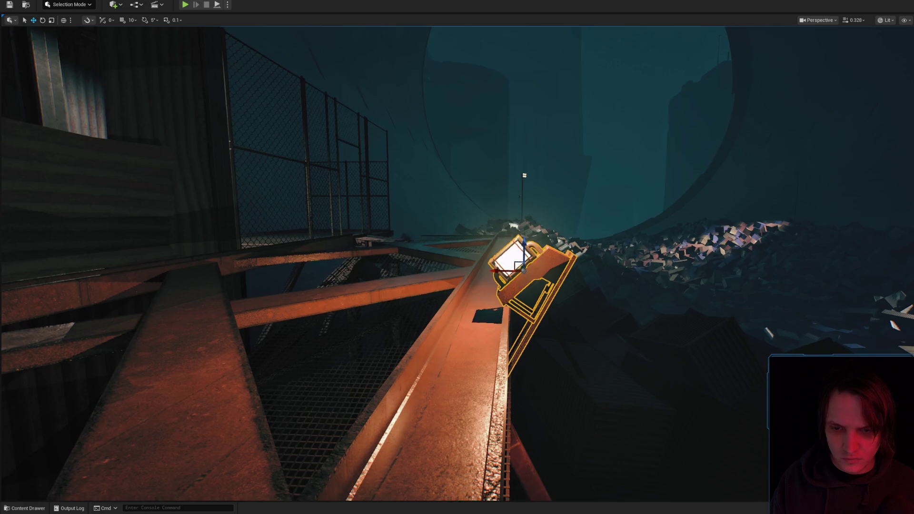
# Rotate the long railing post beside the lamp by about 5.82 degrees
pyautogui.moveTo(577, 228)
pyautogui.mouseDown()
pyautogui.moveTo(567, 245)
pyautogui.moveTo(520, 267)
pyautogui.mouseUp()
pyautogui.click(519, 267)
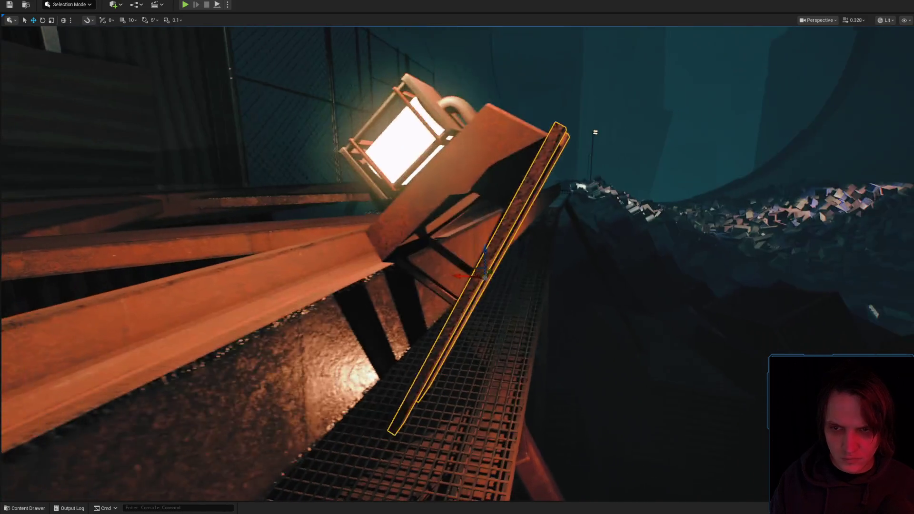
pyautogui.press('e')
pyautogui.moveTo(450, 285); pyautogui.dragTo(448, 272)
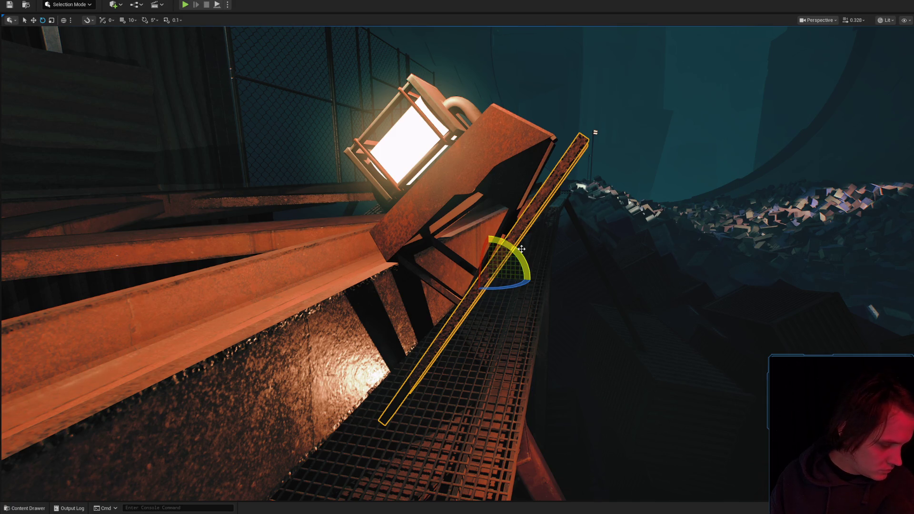
pyautogui.moveTo(531, 243); pyautogui.dragTo(530, 234)
pyautogui.moveTo(469, 314)
pyautogui.mouseDown()
pyautogui.moveTo(409, 307)
pyautogui.moveTo(398, 268)
pyautogui.moveTo(445, 255)
pyautogui.mouseUp()
# Tilt the lamp bracket assembly by about 6.46 degrees
pyautogui.press('w')
pyautogui.press('e')
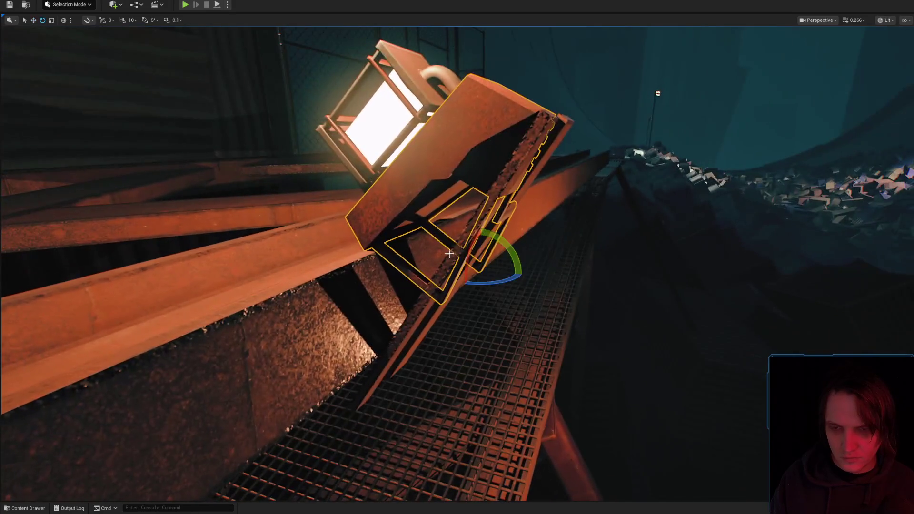
pyautogui.moveTo(501, 243)
pyautogui.mouseDown()
pyautogui.moveTo(437, 262)
pyautogui.moveTo(461, 259)
pyautogui.moveTo(486, 286)
pyautogui.mouseUp()
pyautogui.press('g')
pyautogui.press('g')
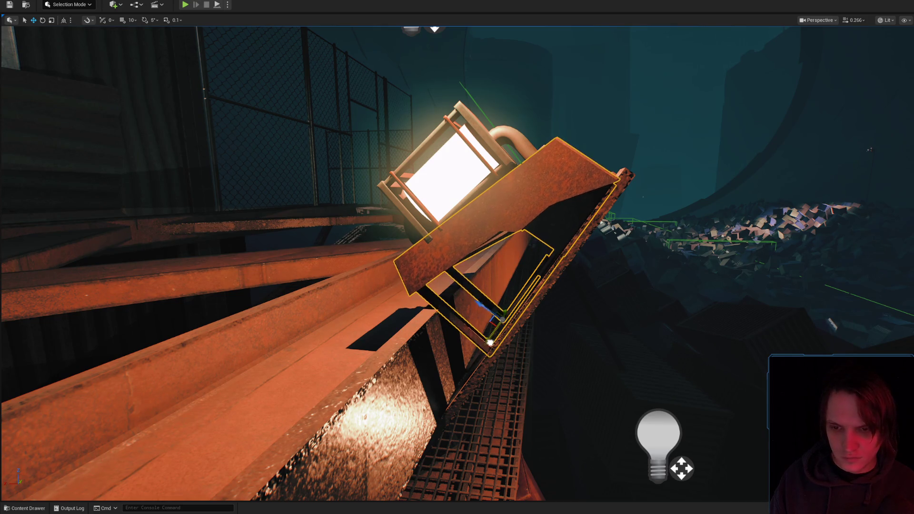
pyautogui.click(469, 227)
# Tilt the selected lamp a few degrees and preview the lighting with helpers hidden
pyautogui.press('f')
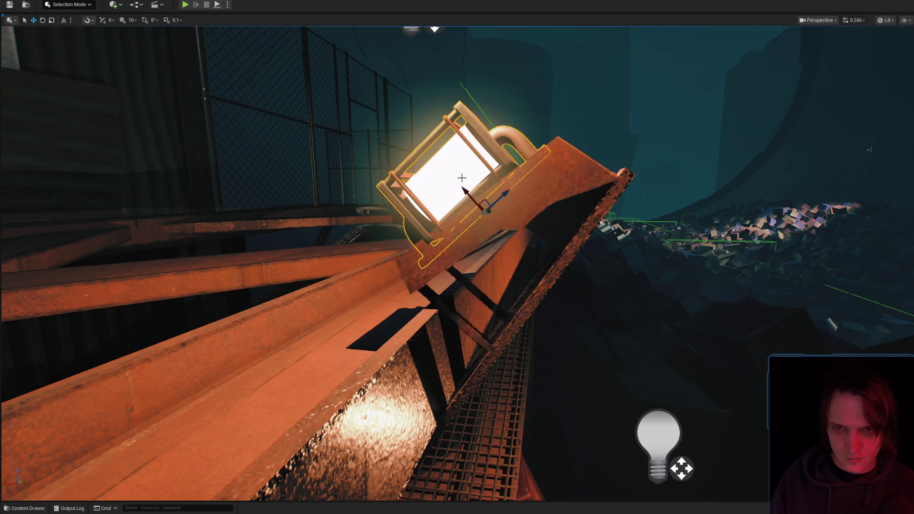
pyautogui.press('e')
pyautogui.moveTo(512, 228); pyautogui.dragTo(509, 240)
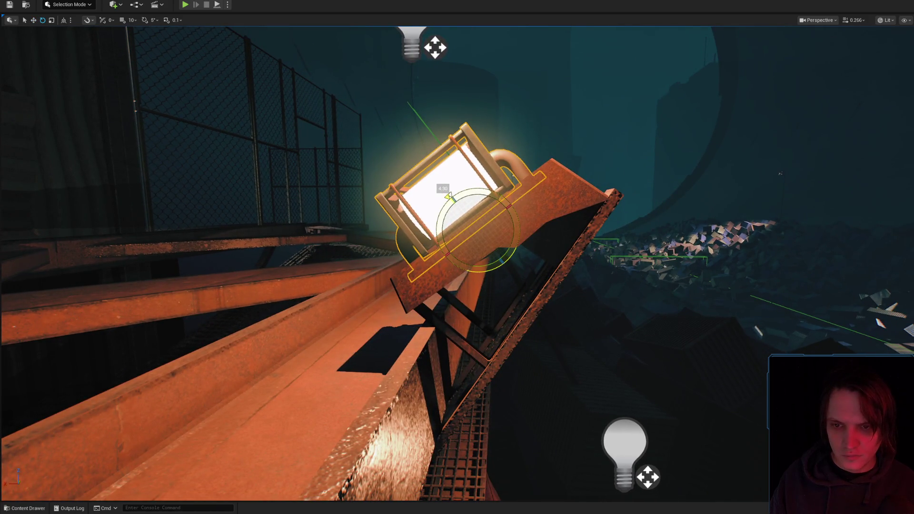
pyautogui.press('g')
pyautogui.scroll(-5, 764, 164)
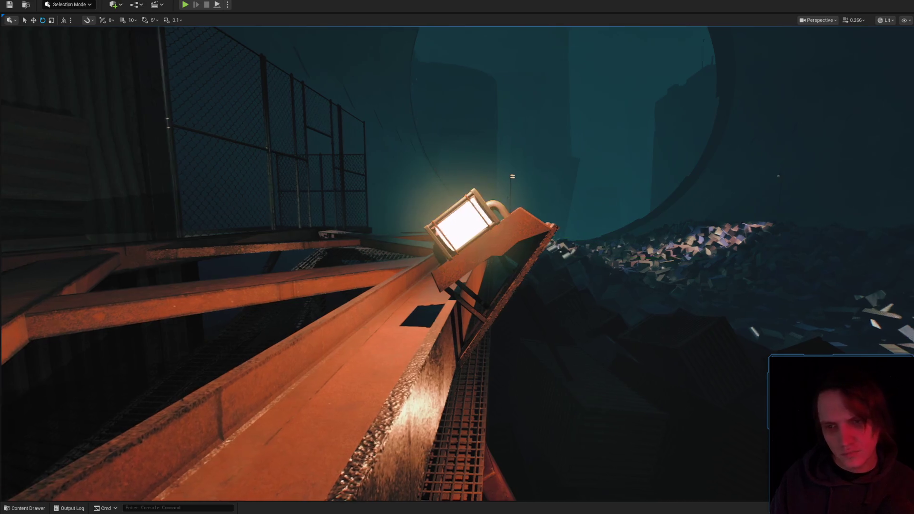
pyautogui.scroll(5, 536, 226)
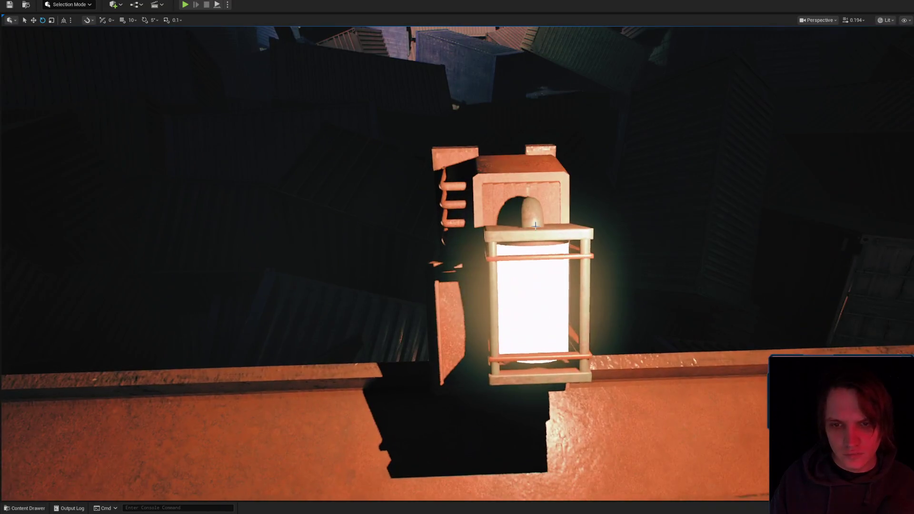
pyautogui.press('g')
# Slide the lamp slightly sideways along the beam and check the lit result
pyautogui.click(536, 226)
pyautogui.press('r')
pyautogui.moveTo(511, 288)
pyautogui.mouseDown()
pyautogui.moveTo(498, 287)
pyautogui.moveTo(536, 266)
pyautogui.mouseUp()
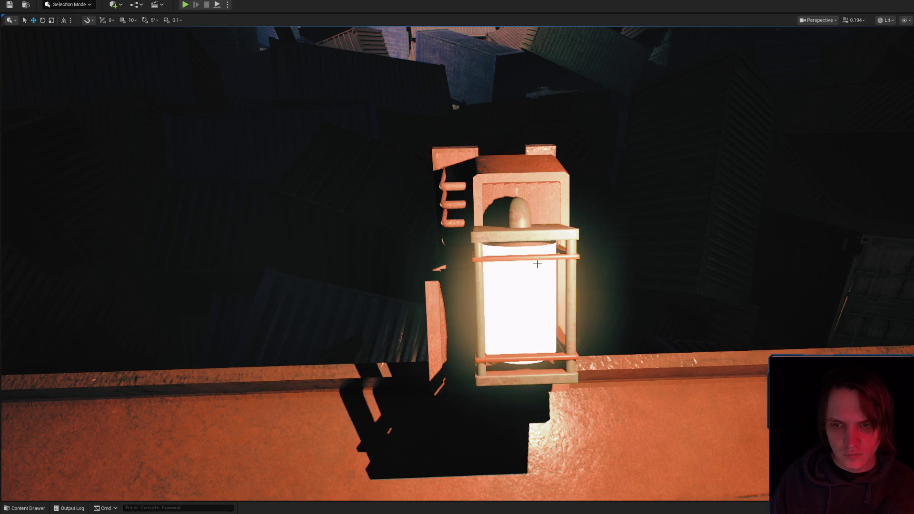
pyautogui.press('g')
pyautogui.scroll(2, 535, 265)
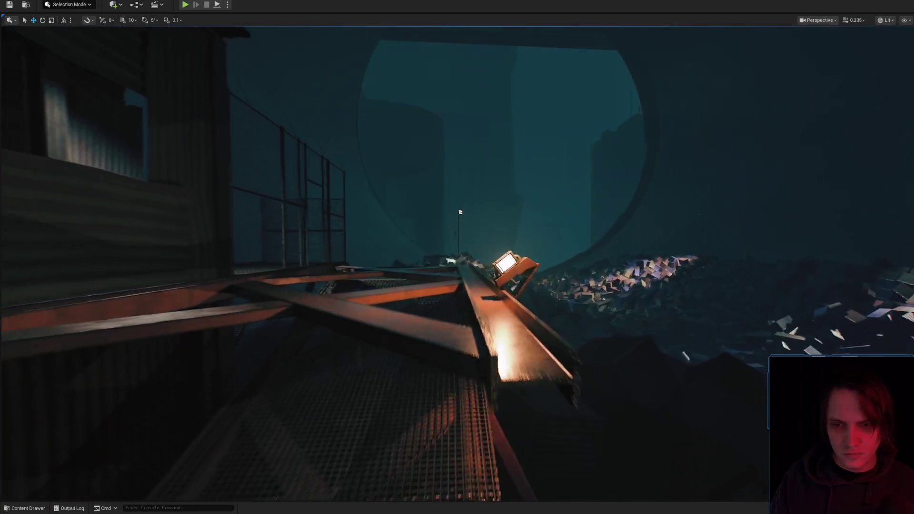
pyautogui.scroll(2, 562, 256)
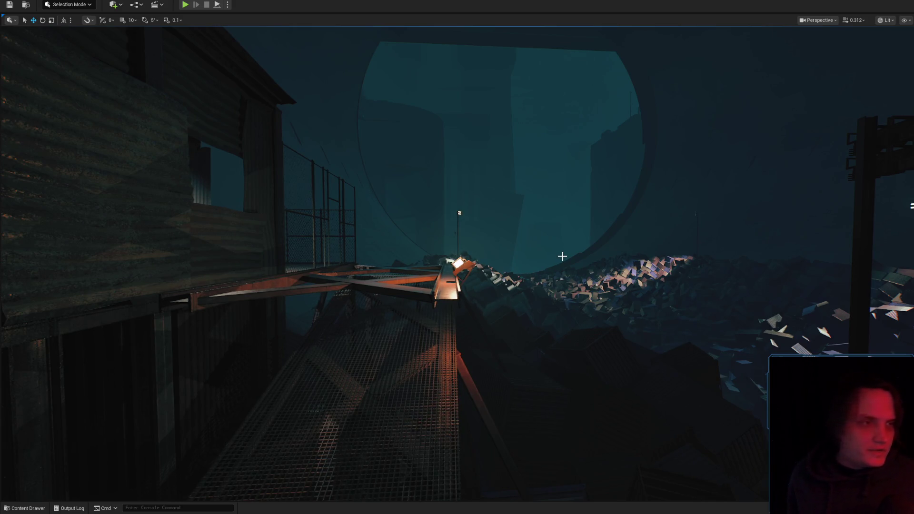
pyautogui.moveTo(547, 286)
pyautogui.mouseDown()
pyautogui.moveTo(545, 242)
pyautogui.moveTo(543, 287)
pyautogui.mouseUp()
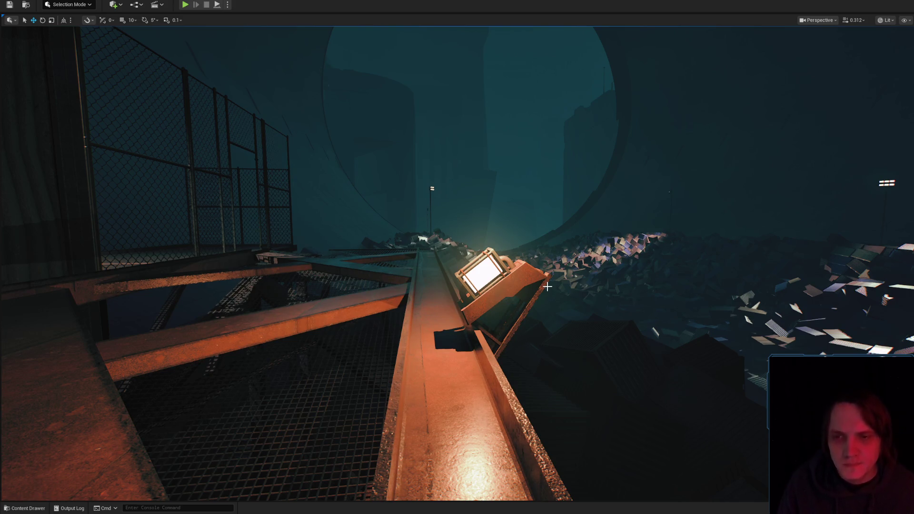
pyautogui.click(529, 294)
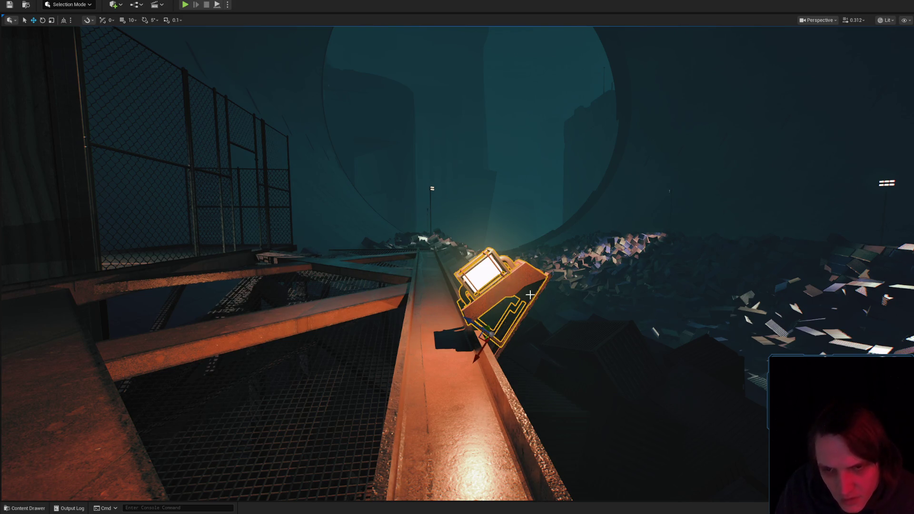
# Move the point light at the lamp up and to the left of the fixture
pyautogui.press('g')
pyautogui.moveTo(473, 229)
pyautogui.mouseDown()
pyautogui.moveTo(452, 194)
pyautogui.moveTo(490, 259)
pyautogui.mouseUp()
pyautogui.click(461, 199)
pyautogui.click(490, 259)
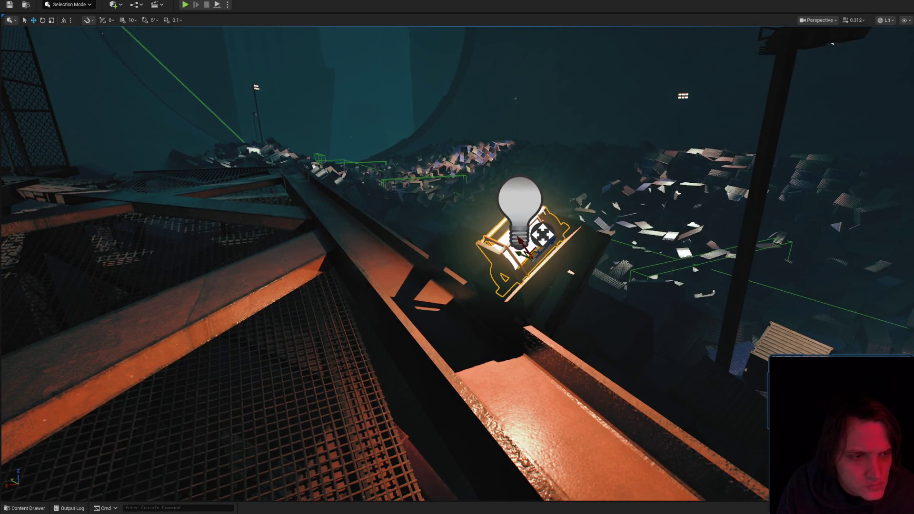
pyautogui.moveTo(490, 258); pyautogui.dragTo(557, 219)
pyautogui.click(675, 182)
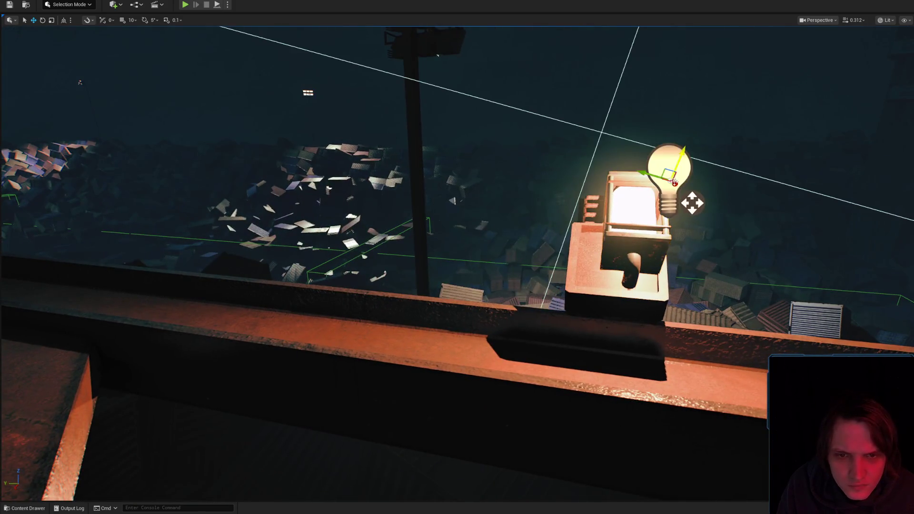
pyautogui.moveTo(675, 182)
pyautogui.mouseDown()
pyautogui.moveTo(623, 164)
pyautogui.moveTo(594, 222)
pyautogui.mouseUp()
# Move the lamp under the walkway down below the other light
pyautogui.moveTo(463, 245)
pyautogui.mouseDown()
pyautogui.moveTo(438, 255)
pyautogui.moveTo(475, 302)
pyautogui.mouseUp()
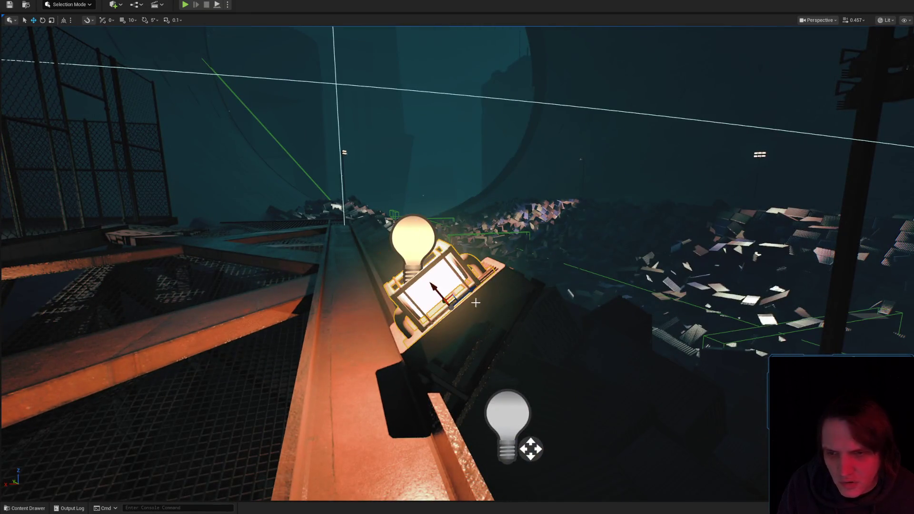
pyautogui.moveTo(489, 360); pyautogui.dragTo(118, 67)
pyautogui.moveTo(362, 224); pyautogui.dragTo(304, 267)
pyautogui.click(374, 232)
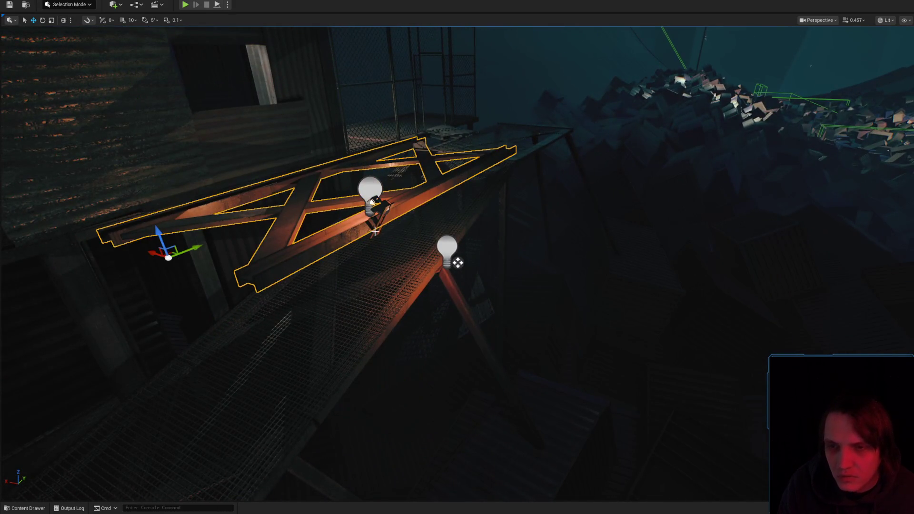
pyautogui.click(383, 208)
pyautogui.moveTo(366, 171); pyautogui.dragTo(380, 289)
# Reset the under-walkway lamp's tilt to upright, then tilt it by 5 degrees
pyautogui.press('f')
pyautogui.moveTo(431, 248); pyautogui.dragTo(430, 216)
pyautogui.moveTo(444, 256); pyautogui.dragTo(444, 214)
pyautogui.press('e')
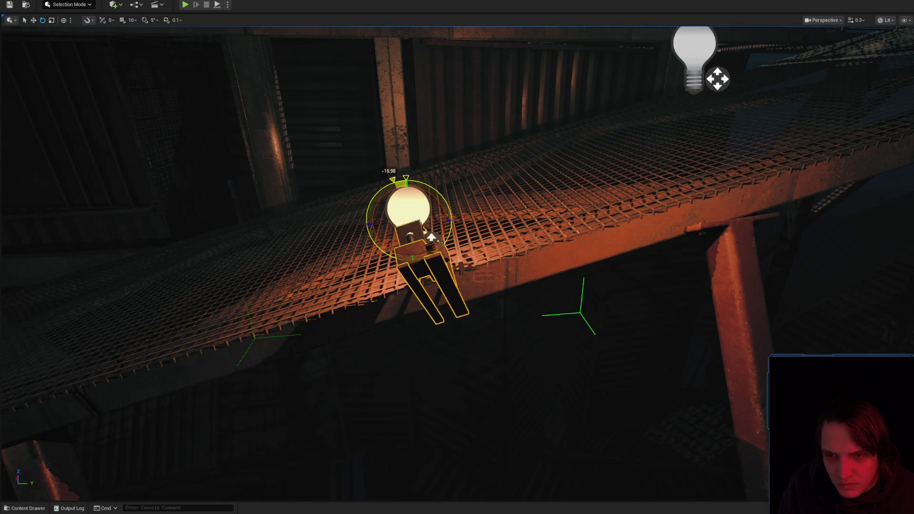
pyautogui.hotkey('ctrl', 'z')
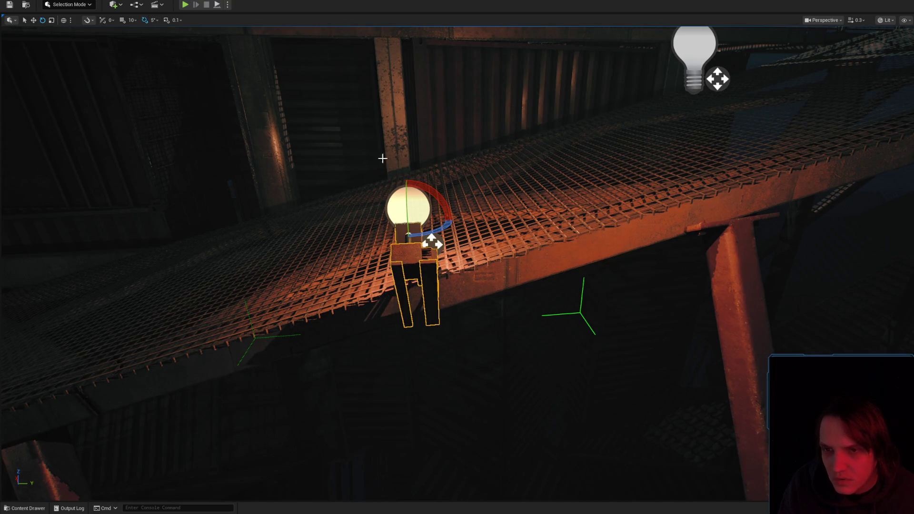
pyautogui.moveTo(431, 237)
pyautogui.mouseDown()
pyautogui.moveTo(431, 208)
pyautogui.moveTo(446, 187)
pyautogui.mouseUp()
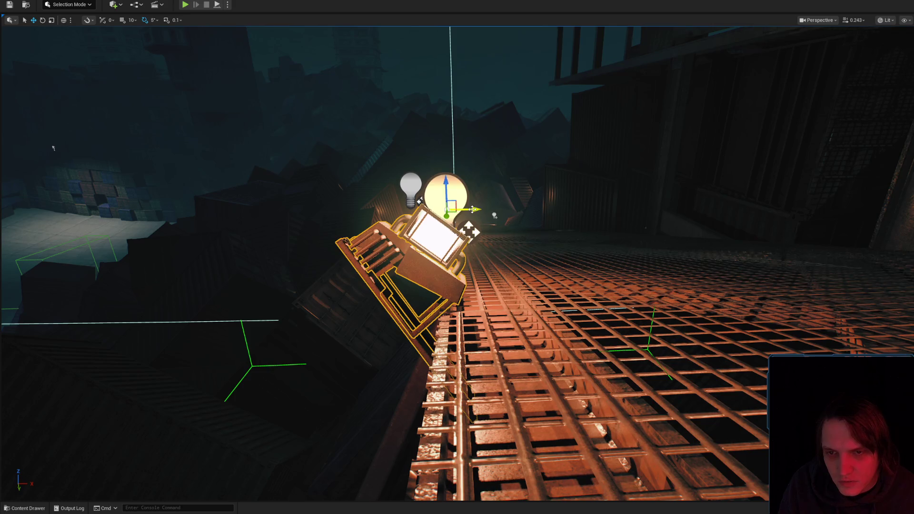
pyautogui.moveTo(476, 199); pyautogui.dragTo(482, 207)
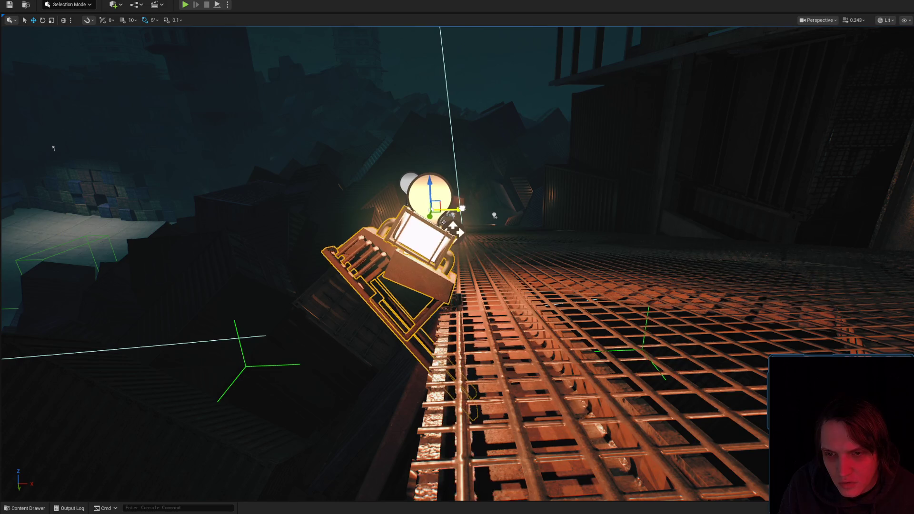
# Preview the lighting on another walkway and tilt its lamp fixture by 5 degrees
pyautogui.moveTo(470, 187)
pyautogui.mouseDown()
pyautogui.moveTo(429, 205)
pyautogui.moveTo(457, 190)
pyautogui.moveTo(524, 207)
pyautogui.moveTo(562, 247)
pyautogui.moveTo(562, 271)
pyautogui.mouseUp()
pyautogui.press('g')
pyautogui.moveTo(489, 265)
pyautogui.mouseDown()
pyautogui.moveTo(472, 300)
pyautogui.moveTo(485, 280)
pyautogui.moveTo(562, 260)
pyautogui.mouseUp()
pyautogui.scroll(-2, 548, 262)
pyautogui.press('g')
pyautogui.click(428, 238)
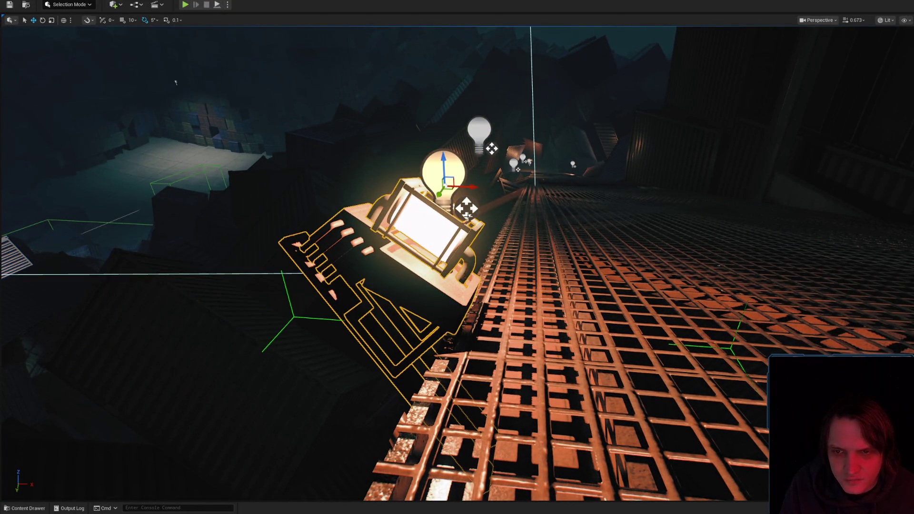
pyautogui.moveTo(471, 185)
pyautogui.mouseDown()
pyautogui.moveTo(448, 188)
pyautogui.moveTo(526, 209)
pyautogui.moveTo(511, 194)
pyautogui.mouseUp()
pyautogui.click(505, 190)
pyautogui.press('e')
pyautogui.moveTo(469, 158); pyautogui.dragTo(460, 177)
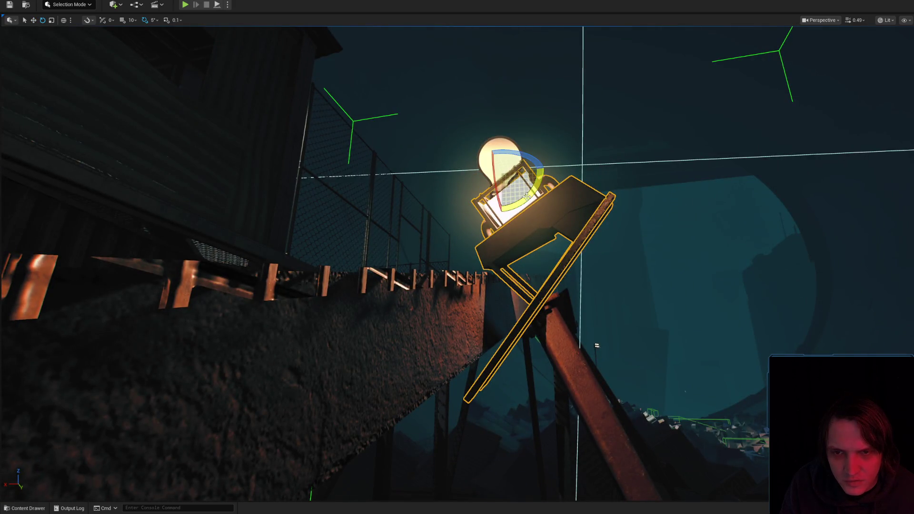
pyautogui.moveTo(248, 120); pyautogui.dragTo(274, 125)
pyautogui.rightClick(509, 362)
pyautogui.press('Escape')
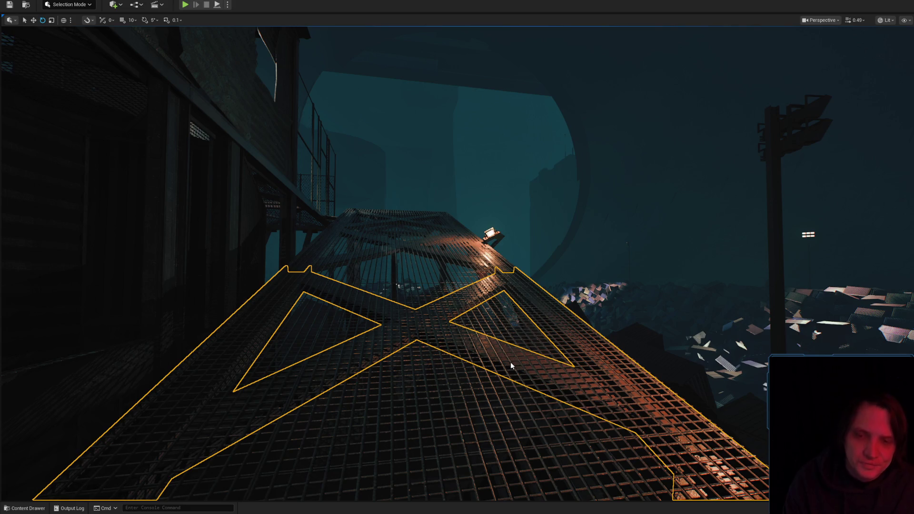
pyautogui.hotkey('alt', 'p')
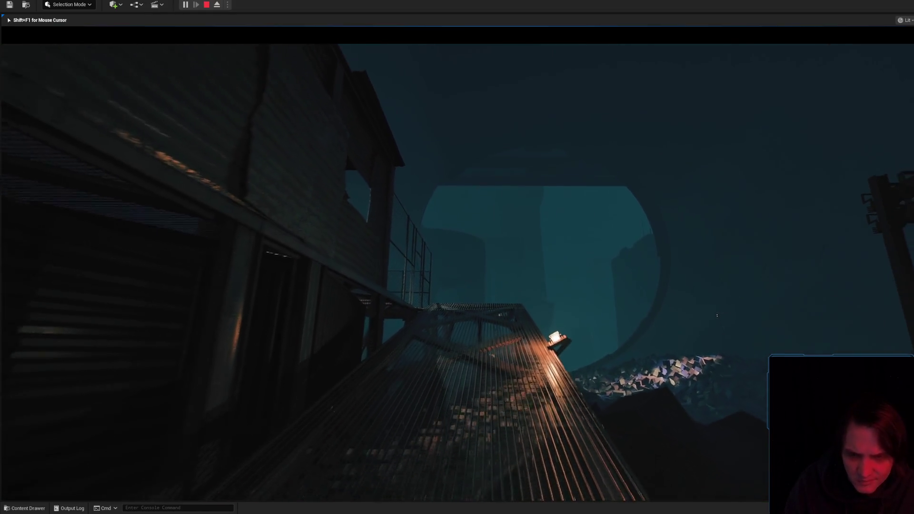
pyautogui.press('Escape')
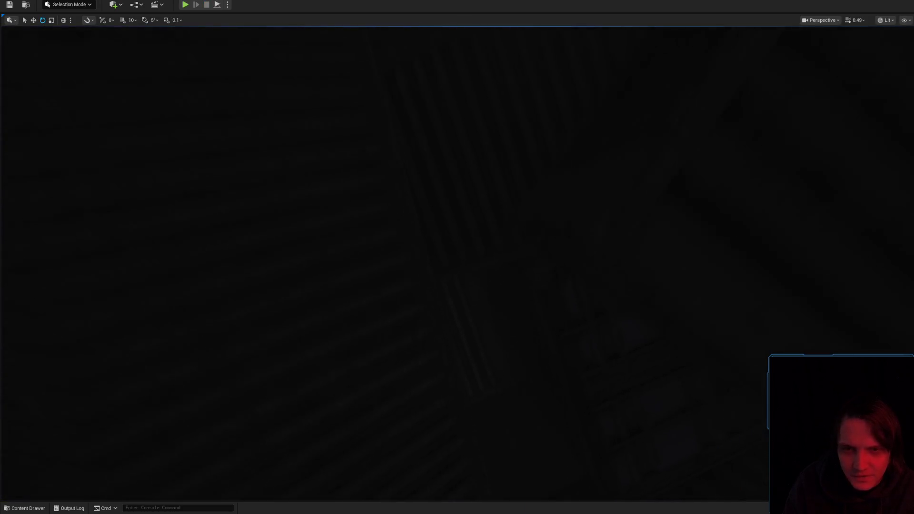
pyautogui.scroll(3, 521, 313)
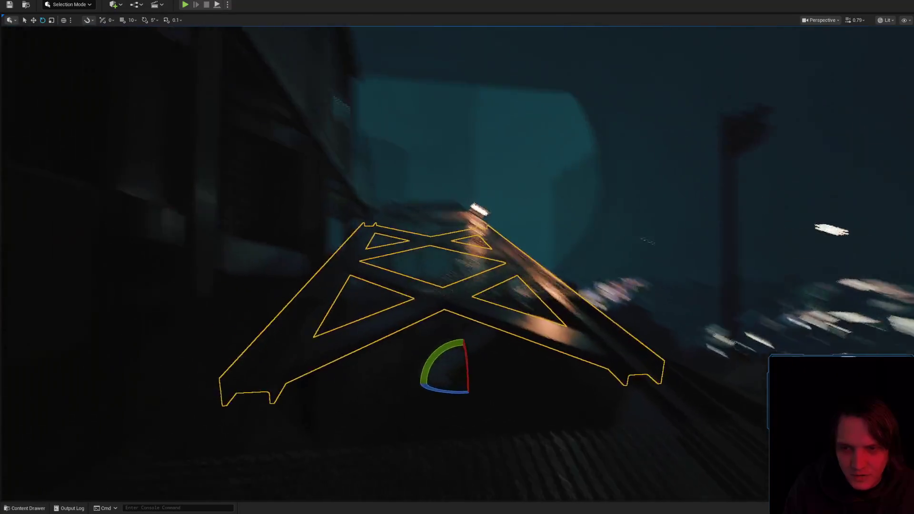
pyautogui.rightClick(459, 417)
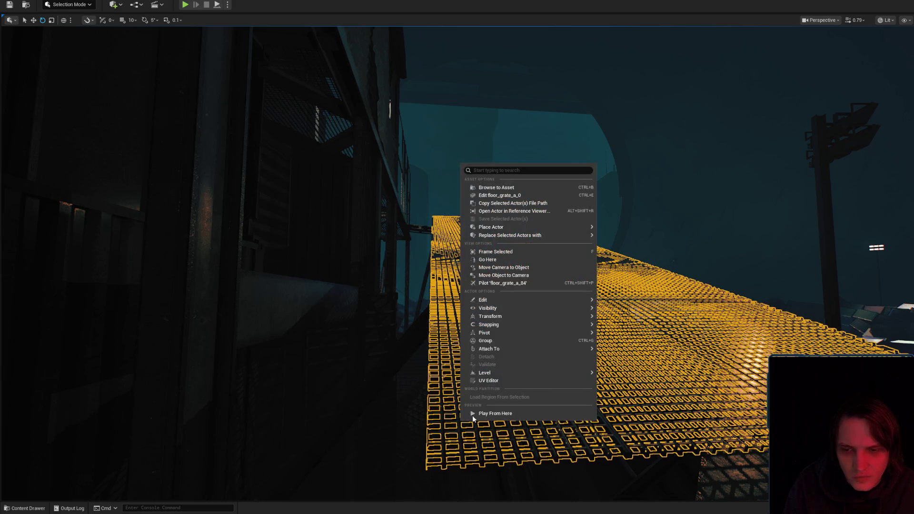
pyautogui.press('Escape')
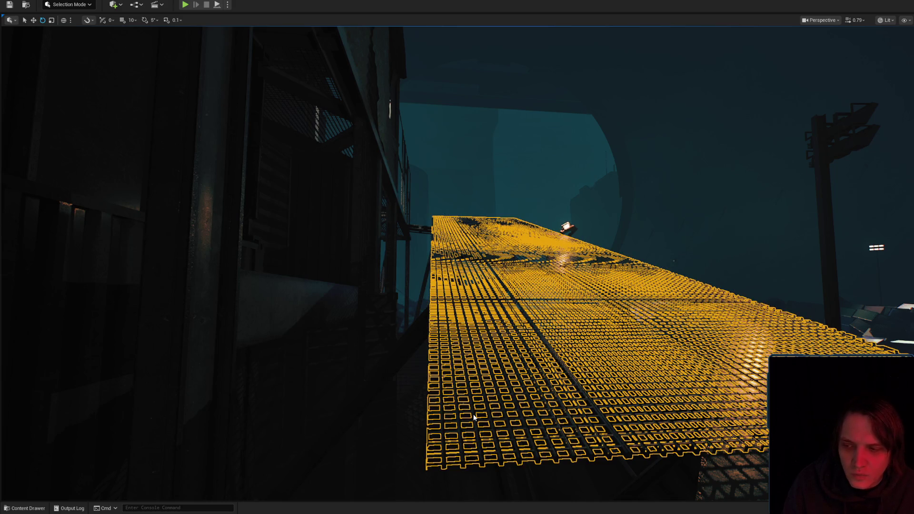
pyautogui.hotkey('alt', 'p')
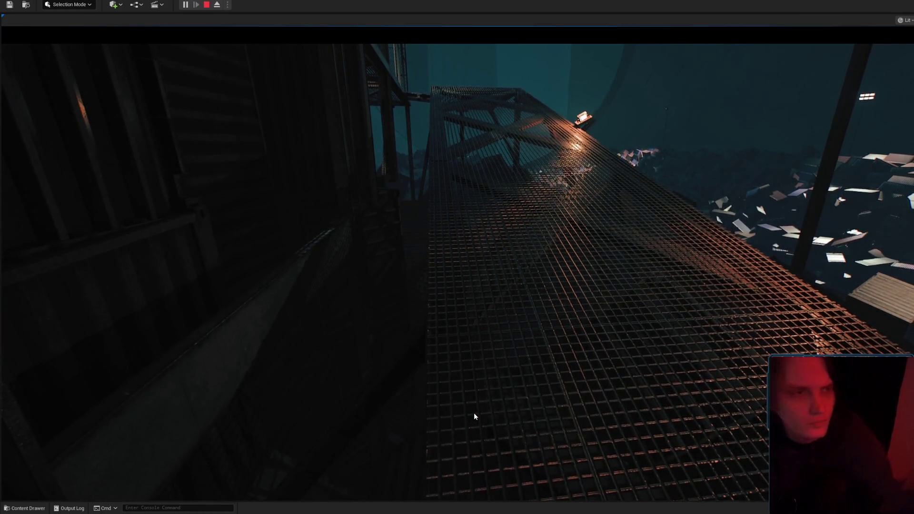
pyautogui.click(474, 413)
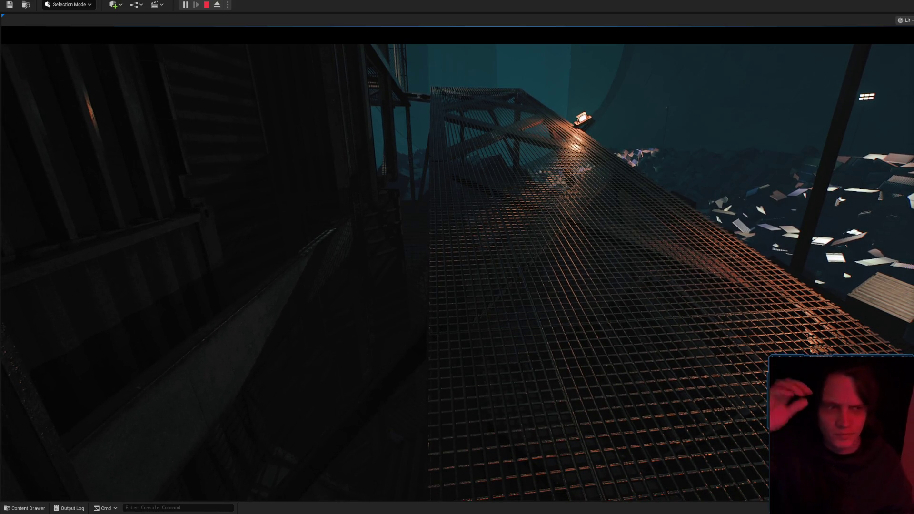
pyautogui.click(715, 195)
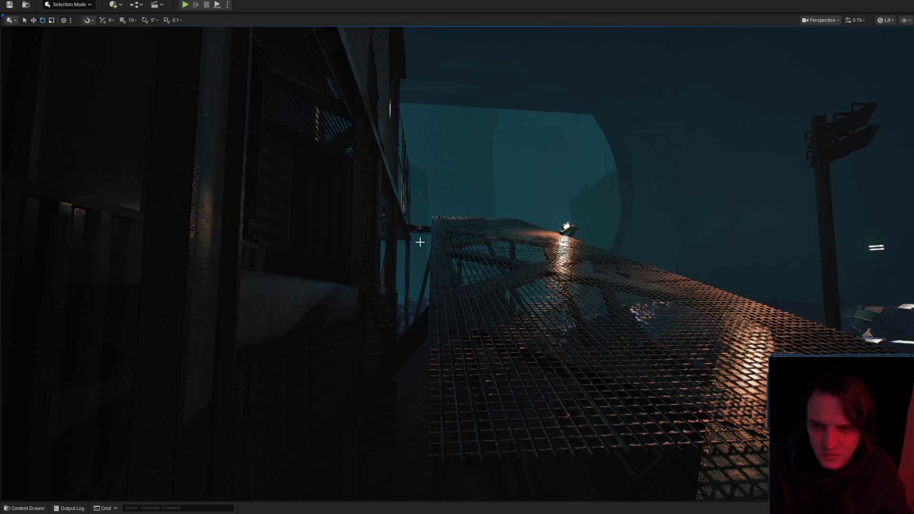
# Return from play mode to the editor and rotate the lamp about 31.85 degrees
pyautogui.press('F8')
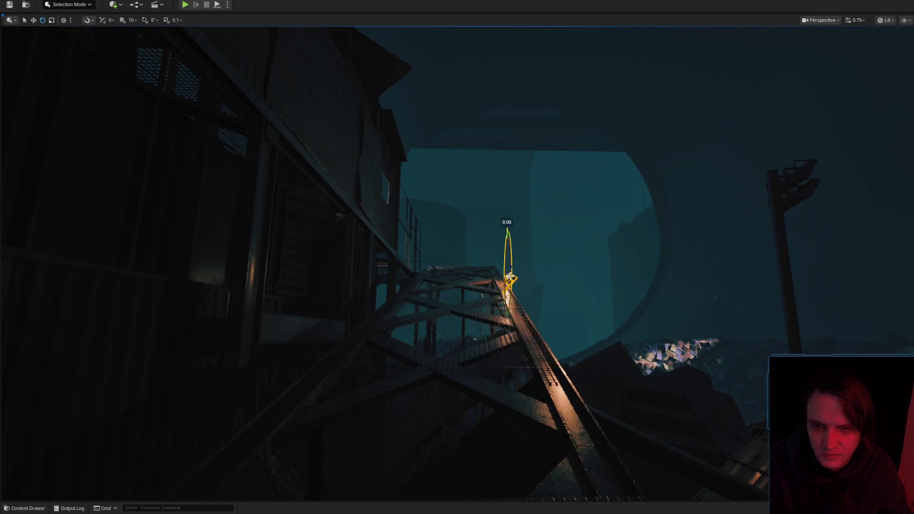
pyautogui.press('w')
pyautogui.scroll(5, 509, 276)
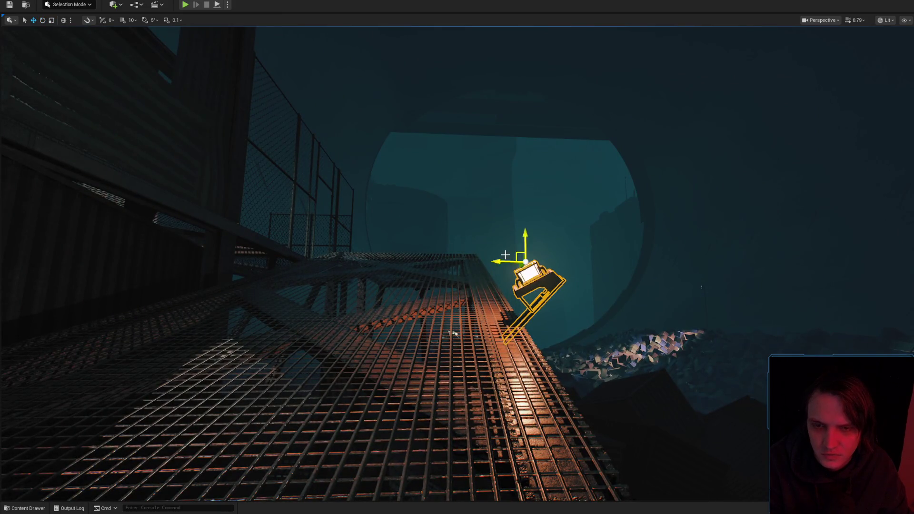
pyautogui.scroll(-5, 486, 250)
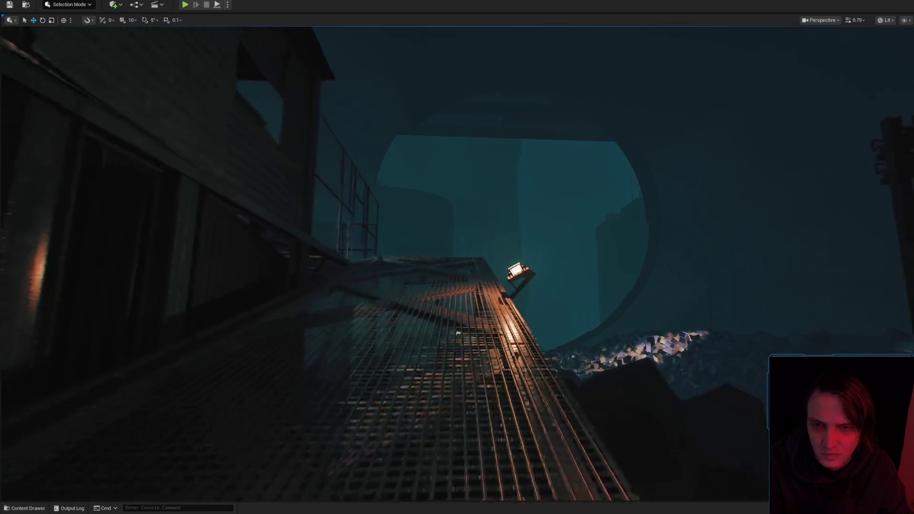
pyautogui.moveTo(509, 269)
pyautogui.mouseDown()
pyautogui.moveTo(424, 264)
pyautogui.moveTo(457, 262)
pyautogui.moveTo(421, 273)
pyautogui.mouseUp()
pyautogui.press('g')
pyautogui.press('g')
pyautogui.scroll(-1, 423, 272)
pyautogui.press('g')
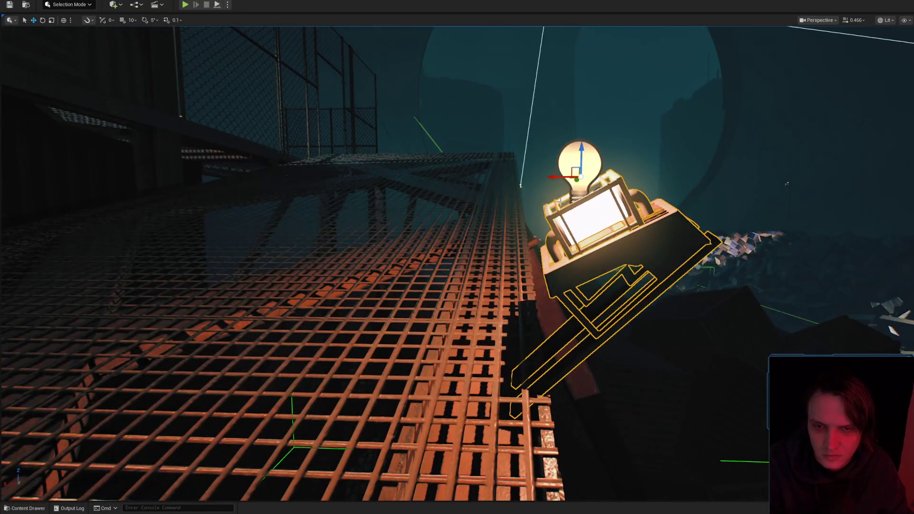
pyautogui.moveTo(549, 200); pyautogui.dragTo(543, 157)
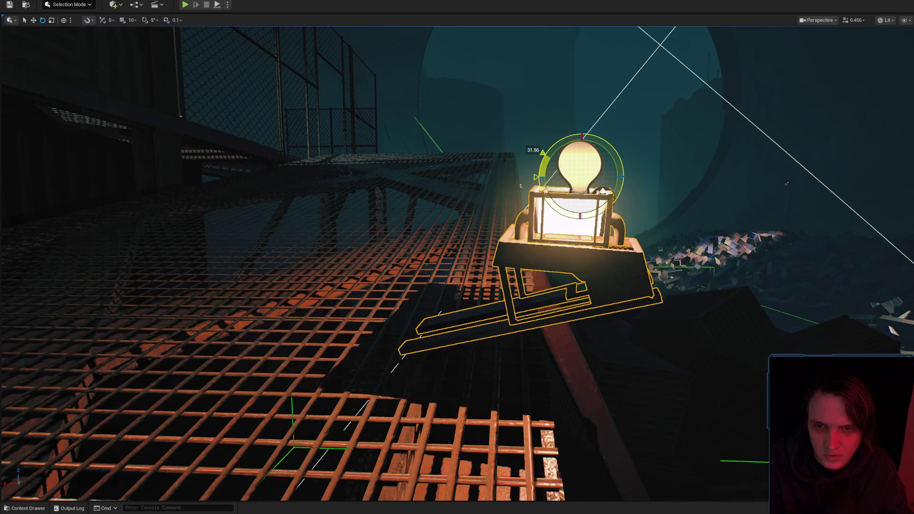
# Slide the lamp sideways along the catwalk and inspect it from behind across the grating
pyautogui.moveTo(602, 192)
pyautogui.mouseDown()
pyautogui.moveTo(586, 269)
pyautogui.moveTo(656, 188)
pyautogui.mouseUp()
pyautogui.moveTo(603, 165)
pyautogui.mouseDown()
pyautogui.moveTo(715, 165)
pyautogui.moveTo(739, 177)
pyautogui.moveTo(658, 248)
pyautogui.moveTo(647, 229)
pyautogui.moveTo(638, 267)
pyautogui.mouseUp()
pyautogui.press('e')
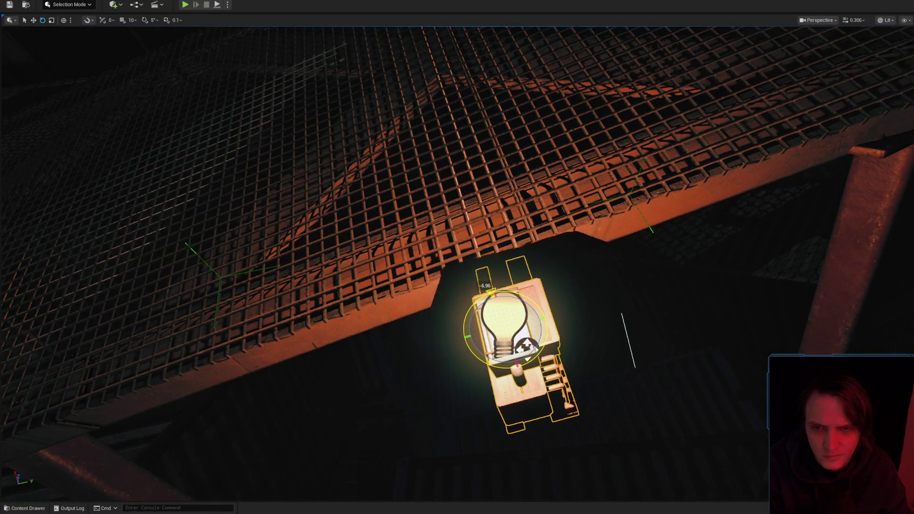
pyautogui.moveTo(490, 342)
pyautogui.mouseDown()
pyautogui.moveTo(575, 192)
pyautogui.moveTo(500, 285)
pyautogui.moveTo(514, 295)
pyautogui.moveTo(503, 253)
pyautogui.moveTo(498, 356)
pyautogui.mouseUp()
pyautogui.scroll(2, 506, 286)
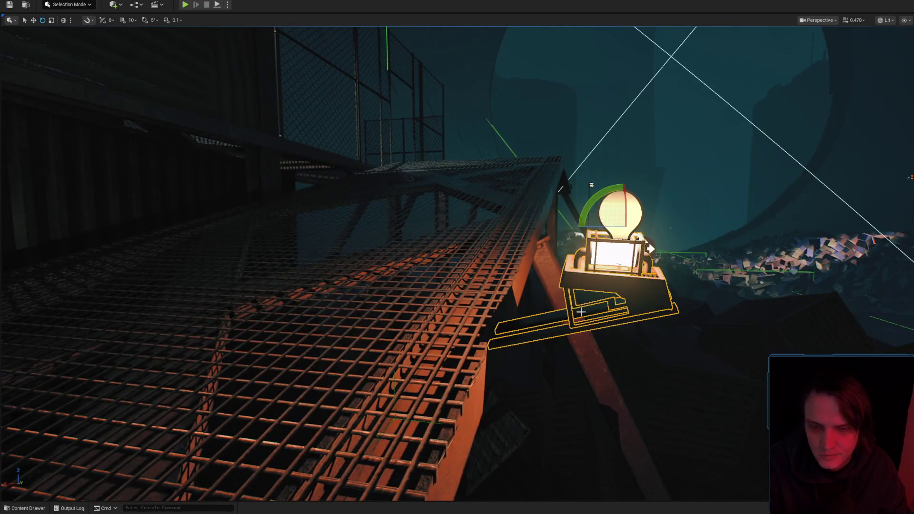
pyautogui.moveTo(498, 357)
pyautogui.mouseDown()
pyautogui.moveTo(389, 117)
pyautogui.moveTo(393, 162)
pyautogui.moveTo(344, 113)
pyautogui.mouseUp()
pyautogui.scroll(-2, 389, 122)
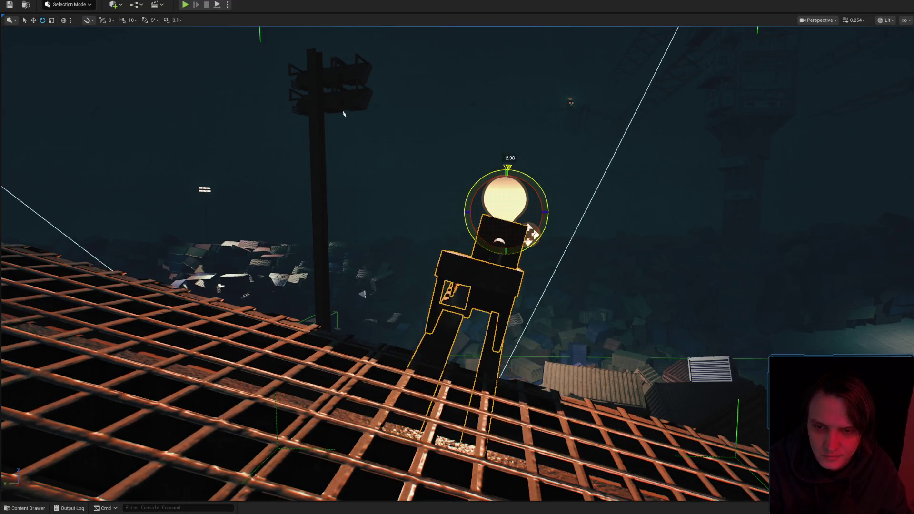
pyautogui.moveTo(532, 268)
pyautogui.mouseDown()
pyautogui.moveTo(531, 285)
pyautogui.moveTo(619, 286)
pyautogui.moveTo(618, 314)
pyautogui.moveTo(609, 276)
pyautogui.moveTo(595, 286)
pyautogui.moveTo(590, 267)
pyautogui.moveTo(580, 276)
pyautogui.mouseUp()
pyautogui.scroll(-1, 531, 286)
pyautogui.scroll(-2, 618, 314)
pyautogui.scroll(1, 595, 266)
# Frame the lamp post and orbit to a side view, then reselect the lamp fixture
pyautogui.click(496, 280)
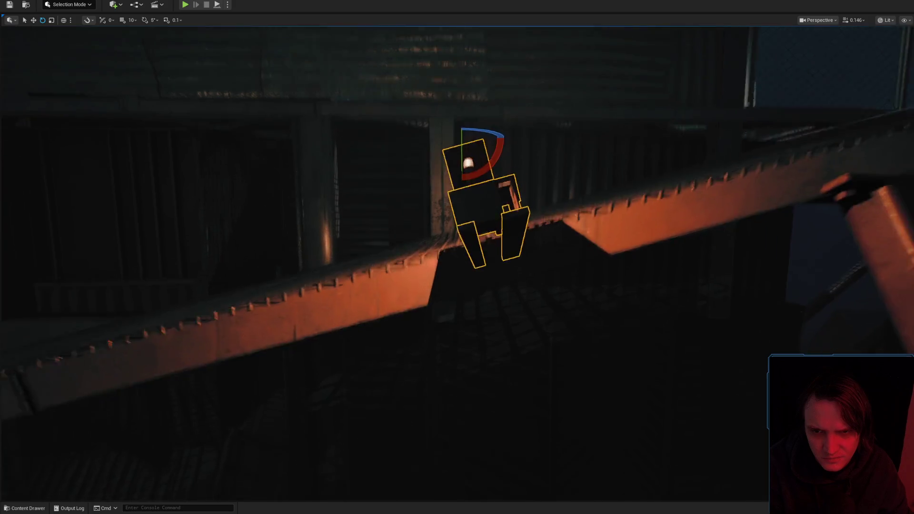
pyautogui.press('f')
pyautogui.moveTo(518, 263); pyautogui.dragTo(541, 405)
pyautogui.scroll(2, 524, 264)
pyautogui.moveTo(546, 361)
pyautogui.mouseDown()
pyautogui.moveTo(573, 297)
pyautogui.moveTo(597, 274)
pyautogui.moveTo(577, 302)
pyautogui.mouseUp()
pyautogui.scroll(2, 559, 330)
pyautogui.click(597, 274)
pyautogui.scroll(-2, 598, 273)
# Raise the lamp fixture slightly in Unlit view, then return the viewport to Lit shading
pyautogui.press('g')
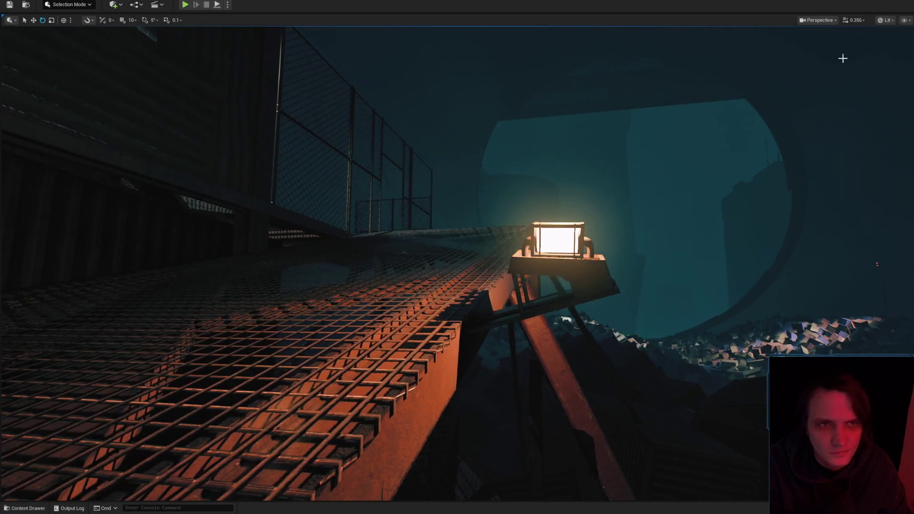
pyautogui.click(898, 58)
pyautogui.moveTo(586, 215); pyautogui.dragTo(585, 215)
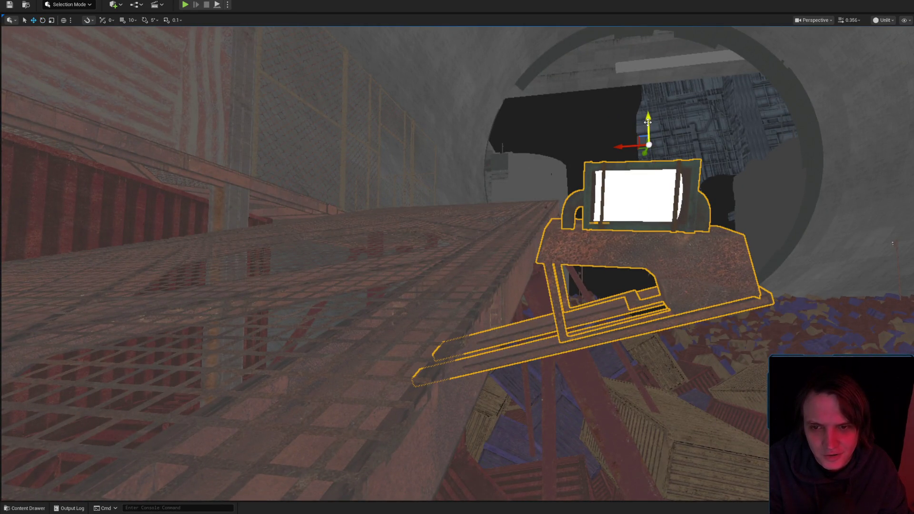
pyautogui.moveTo(647, 122)
pyautogui.mouseDown()
pyautogui.moveTo(648, 94)
pyautogui.moveTo(619, 114)
pyautogui.moveTo(553, 123)
pyautogui.moveTo(606, 58)
pyautogui.moveTo(613, 80)
pyautogui.mouseUp()
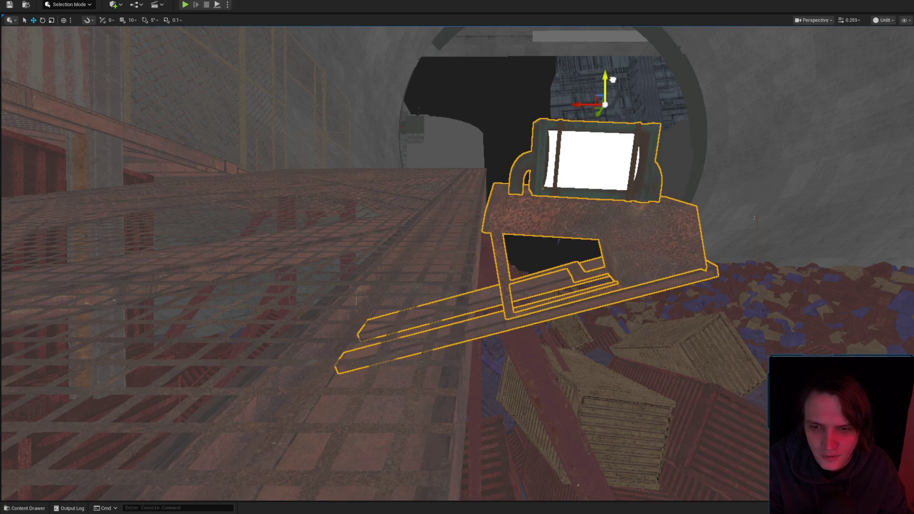
pyautogui.moveTo(593, 123); pyautogui.dragTo(583, 152)
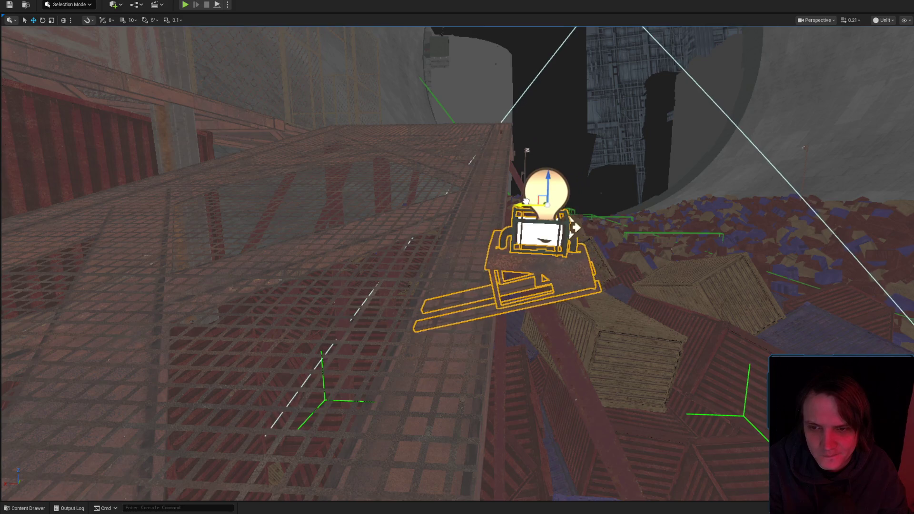
pyautogui.click(545, 192)
pyautogui.press('f')
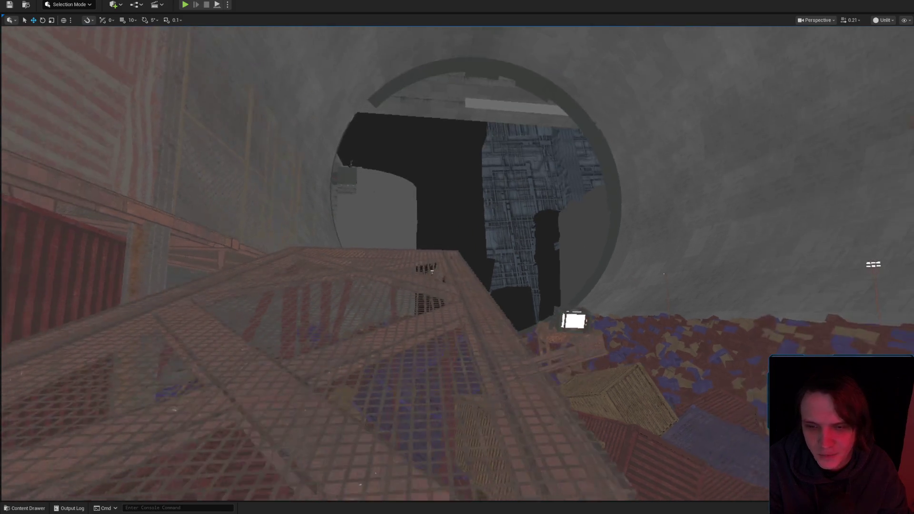
pyautogui.click(895, 49)
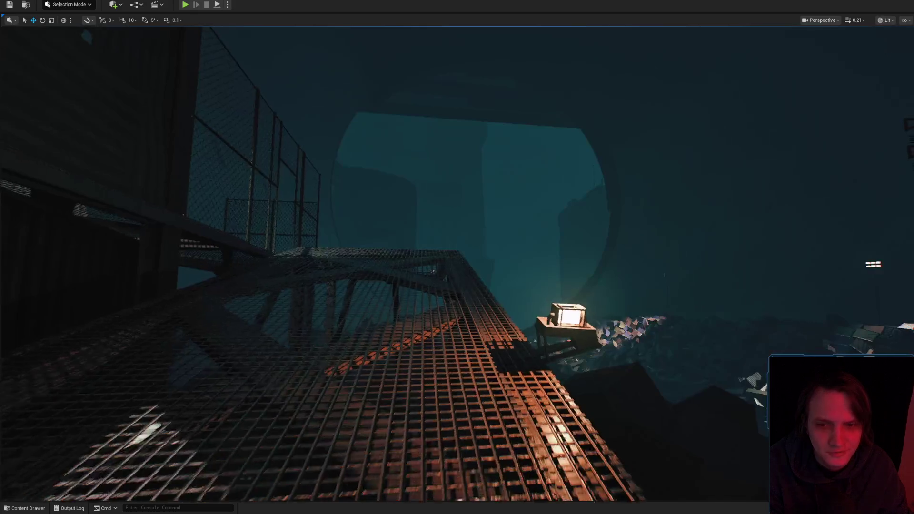
pyautogui.scroll(2, 457, 257)
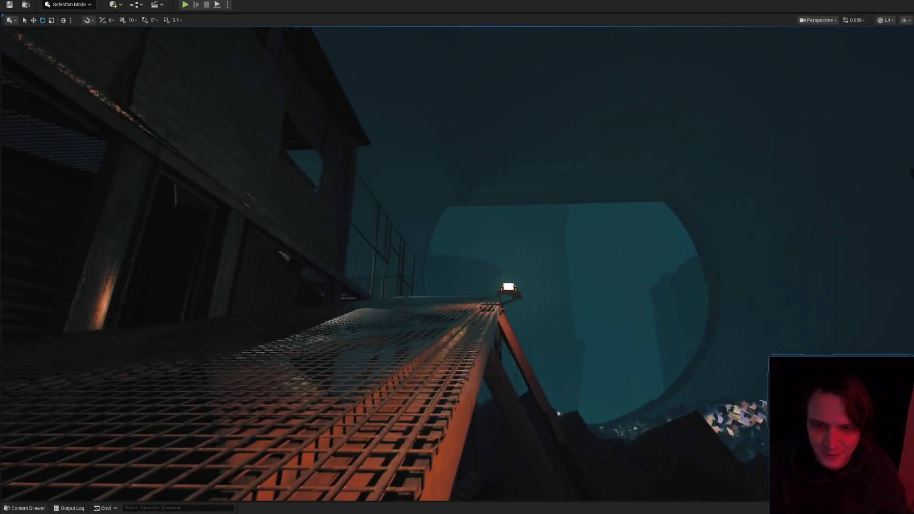
pyautogui.scroll(-2, 457, 257)
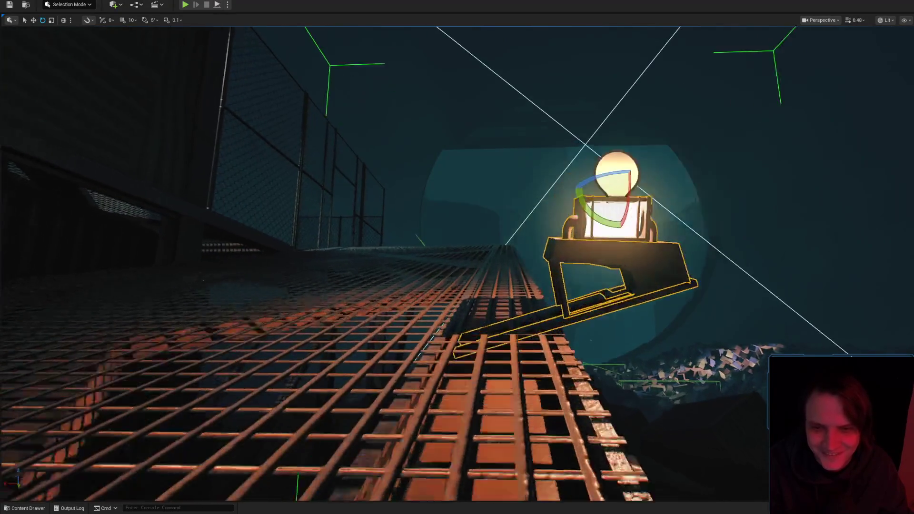
pyautogui.scroll(-2, 457, 257)
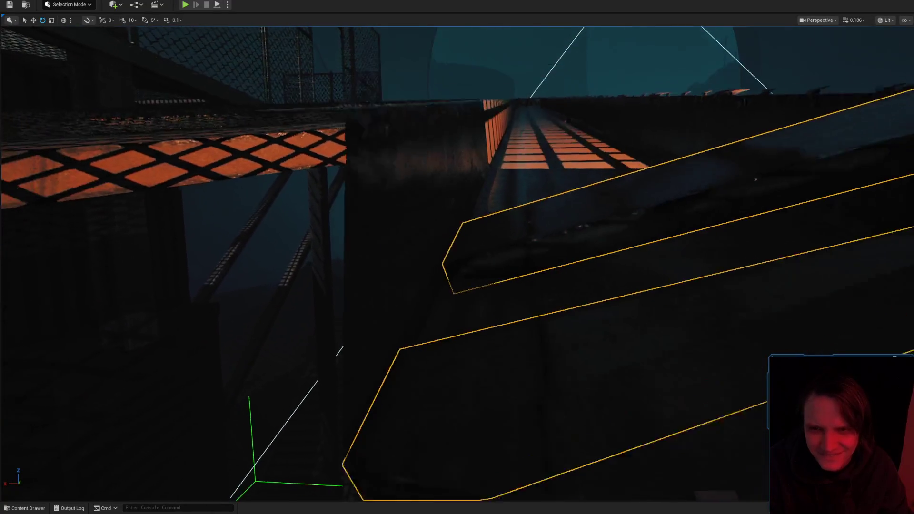
pyautogui.scroll(1, 457, 257)
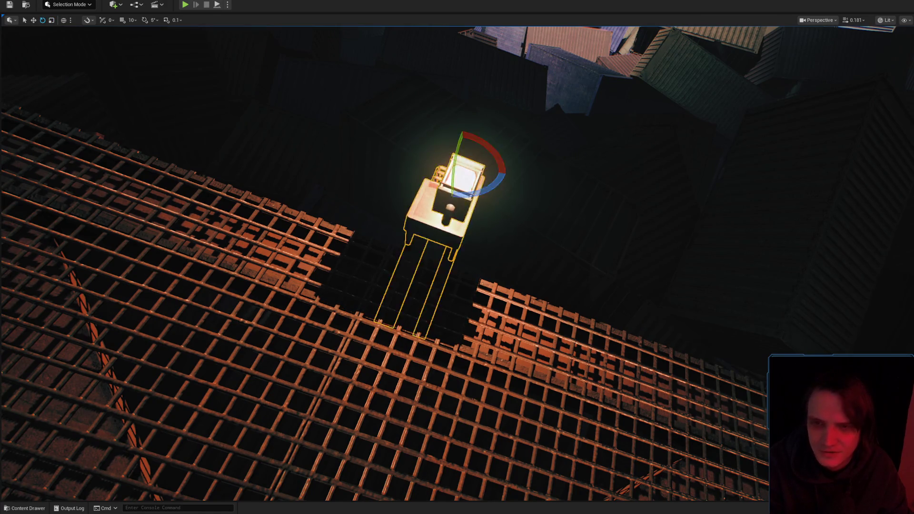
# Try duplicating the lamp sideways with an Alt-drag, then undo the copy
pyautogui.press('w')
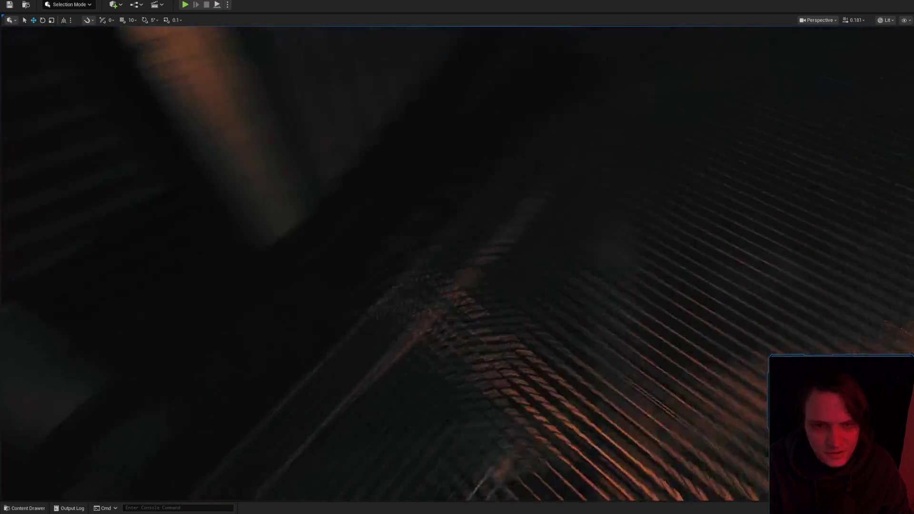
pyautogui.press('g')
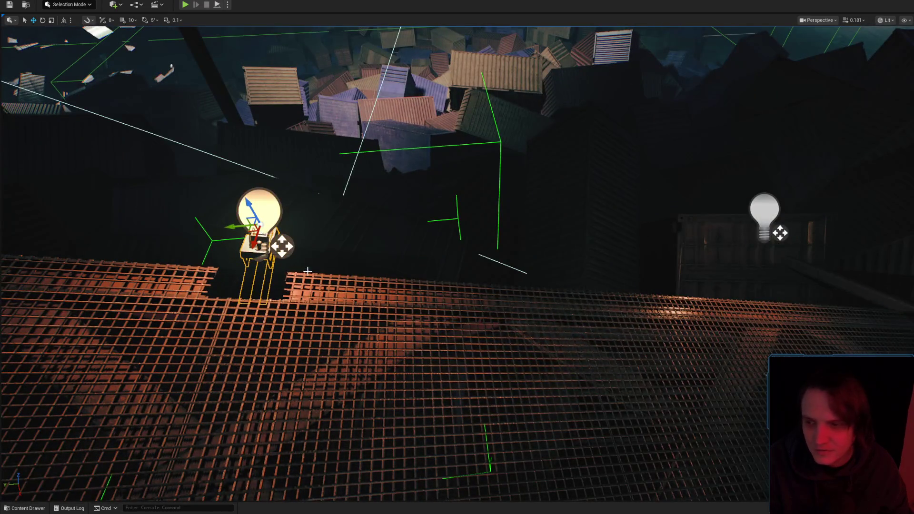
pyautogui.moveTo(306, 271); pyautogui.dragTo(298, 269)
pyautogui.moveTo(169, 254)
pyautogui.mouseDown()
pyautogui.moveTo(247, 238)
pyautogui.moveTo(304, 213)
pyautogui.mouseUp()
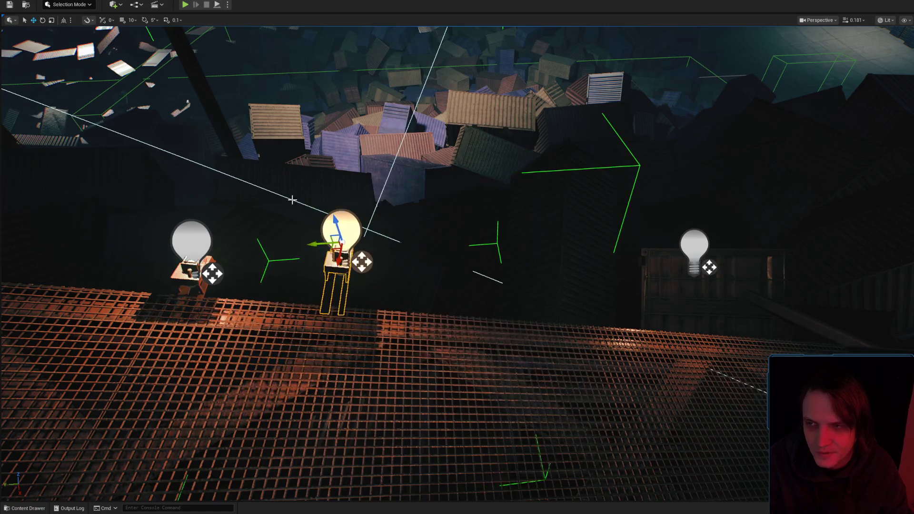
pyautogui.hotkey('ctrl', 'z')
# Delete the extra grouped light actor and confirm the deletion
pyautogui.click(66, 21)
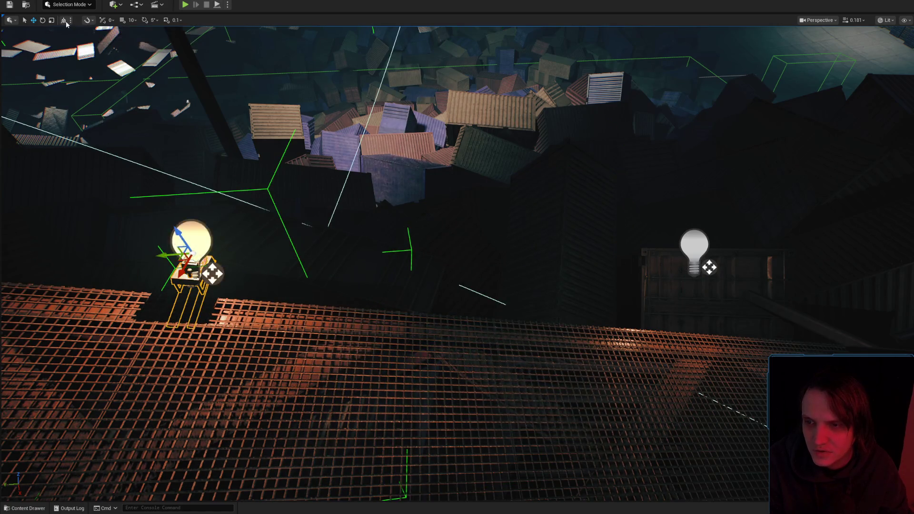
pyautogui.click(65, 21)
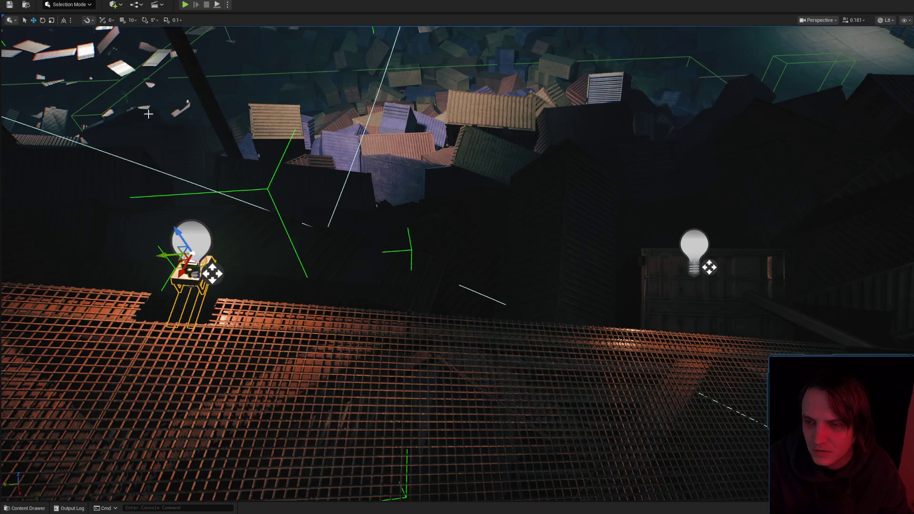
pyautogui.press('Delete')
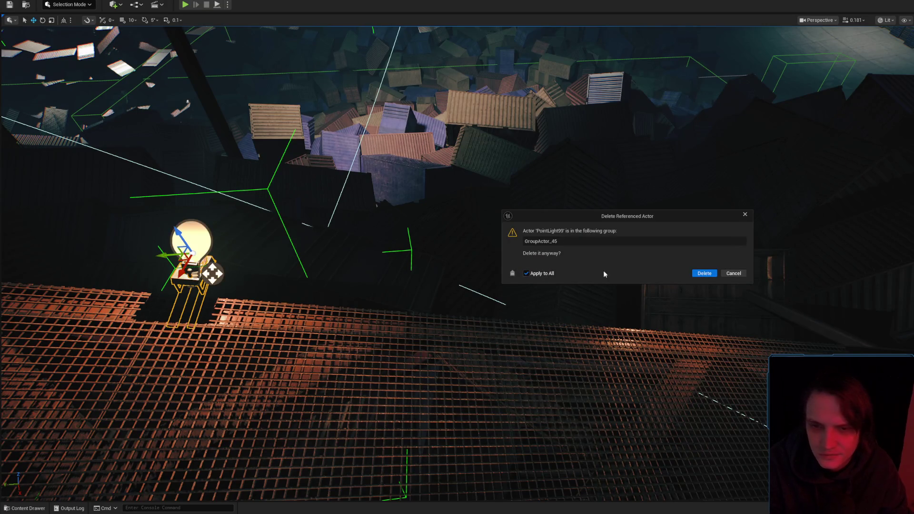
pyautogui.click(704, 273)
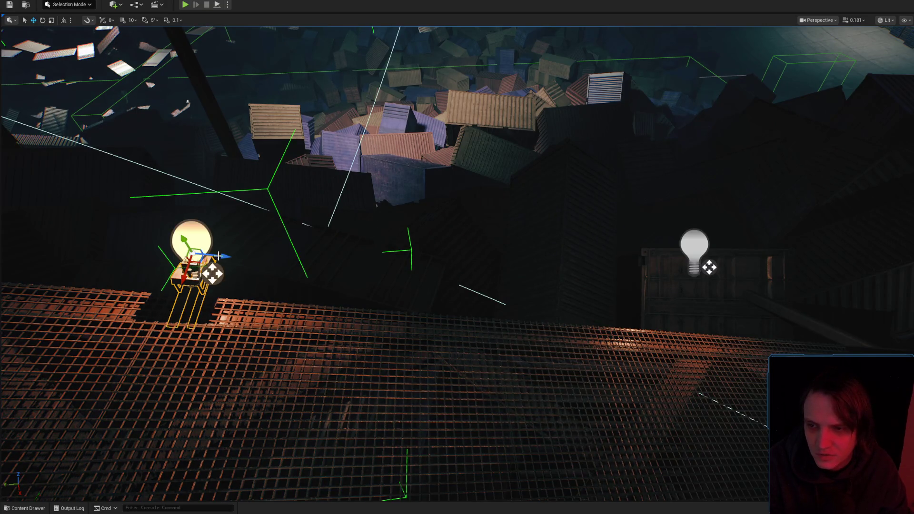
pyautogui.press('Left')
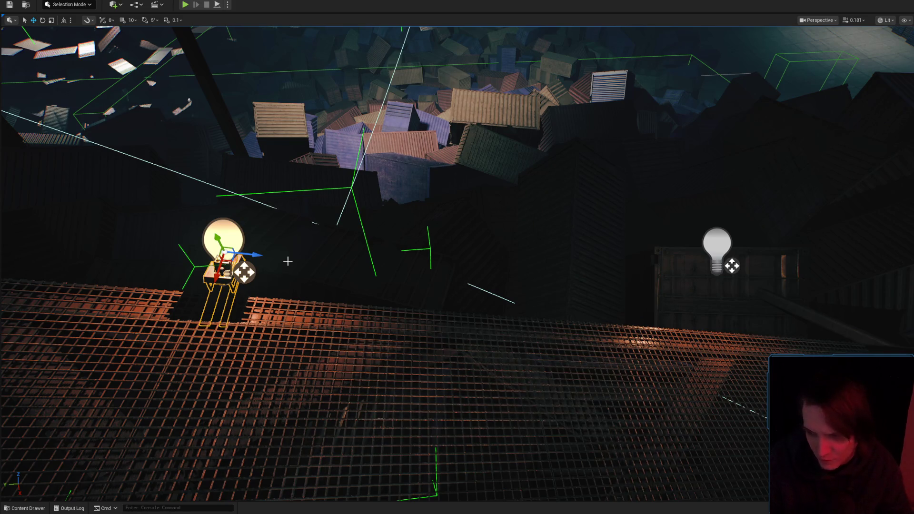
# Pull out a copy of the light and place it near the right-hand container
pyautogui.moveTo(258, 254); pyautogui.dragTo(421, 260)
pyautogui.hotkey('ctrl', 'z')
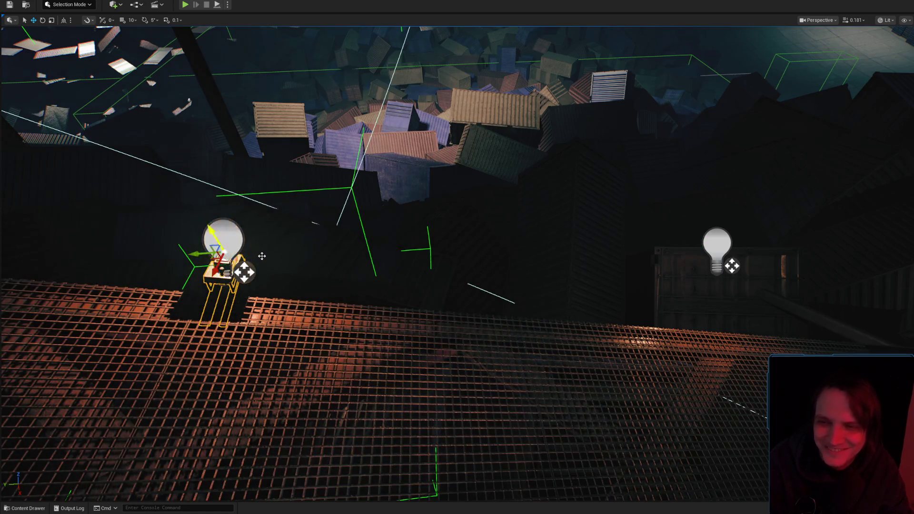
pyautogui.moveTo(198, 254); pyautogui.dragTo(733, 224)
pyautogui.moveTo(768, 191)
pyautogui.mouseDown()
pyautogui.moveTo(721, 245)
pyautogui.moveTo(719, 272)
pyautogui.mouseUp()
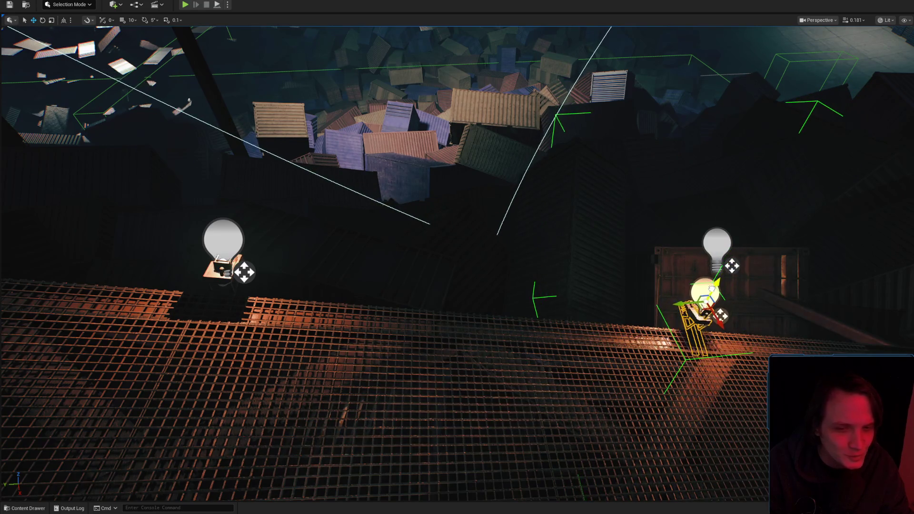
# Frame the copied light and orbit around the lamp cage to check its placement
pyautogui.press('f')
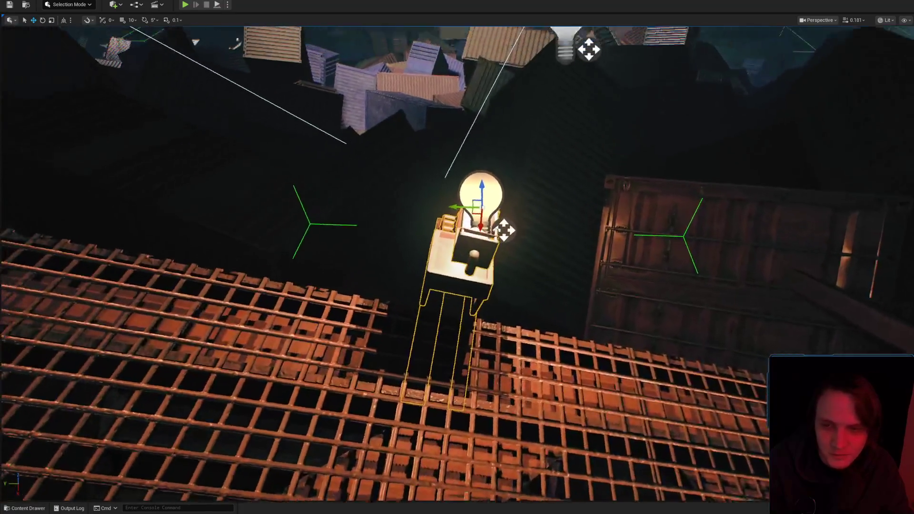
pyautogui.moveTo(457, 257)
pyautogui.mouseDown()
pyautogui.moveTo(533, 181)
pyautogui.moveTo(612, 271)
pyautogui.mouseUp()
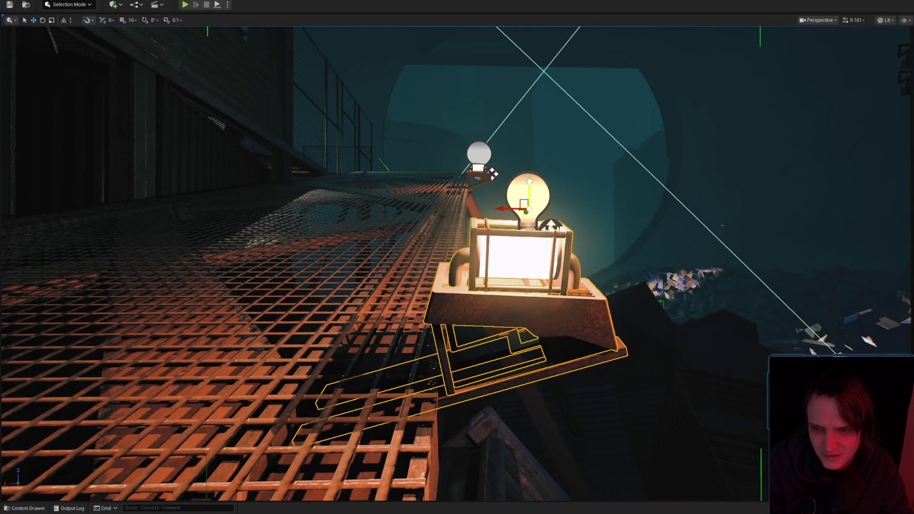
pyautogui.moveTo(528, 174); pyautogui.dragTo(509, 181)
pyautogui.moveTo(512, 222); pyautogui.dragTo(493, 253)
pyautogui.press('g')
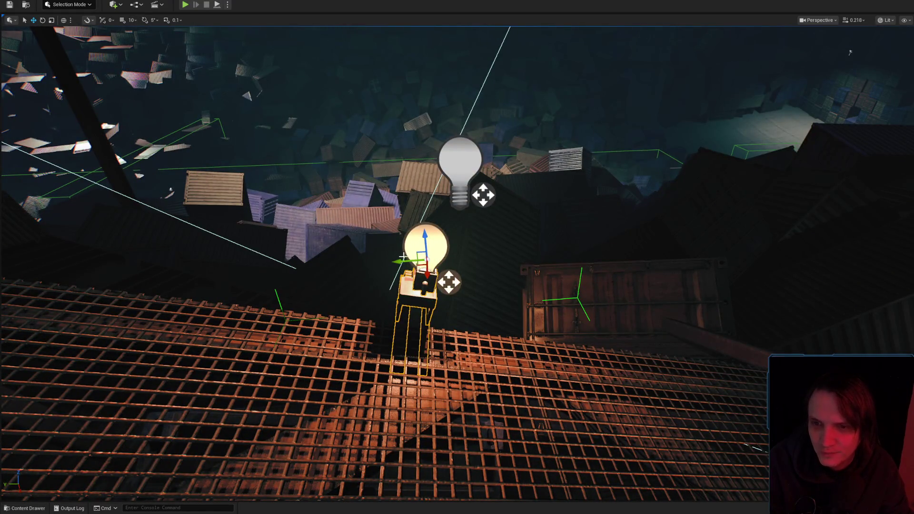
pyautogui.moveTo(849, 52); pyautogui.dragTo(716, 152)
pyautogui.moveTo(469, 105)
pyautogui.mouseDown()
pyautogui.moveTo(460, 179)
pyautogui.moveTo(575, 33)
pyautogui.moveTo(330, 73)
pyautogui.mouseUp()
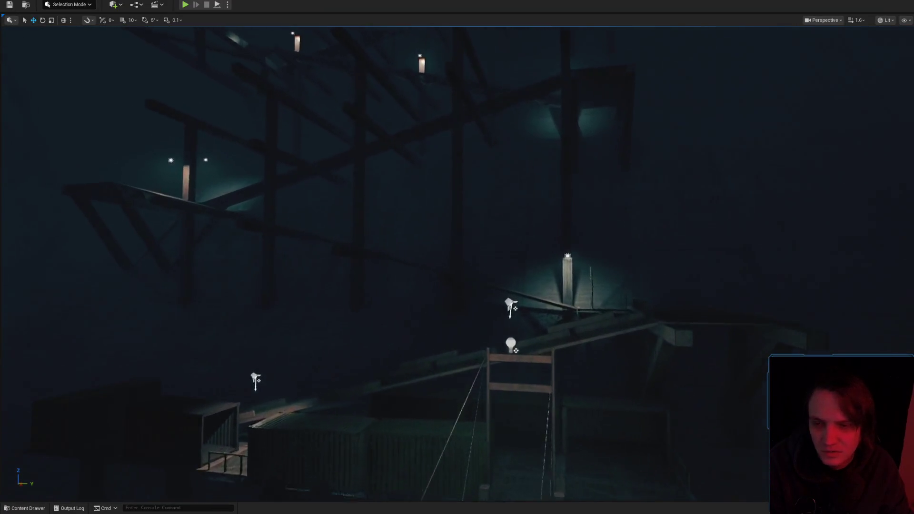
pyautogui.scroll(1, 457, 257)
pyautogui.moveTo(548, 286)
pyautogui.mouseDown()
pyautogui.moveTo(572, 295)
pyautogui.moveTo(722, 292)
pyautogui.moveTo(586, 302)
pyautogui.moveTo(604, 270)
pyautogui.moveTo(550, 104)
pyautogui.moveTo(409, 137)
pyautogui.mouseUp()
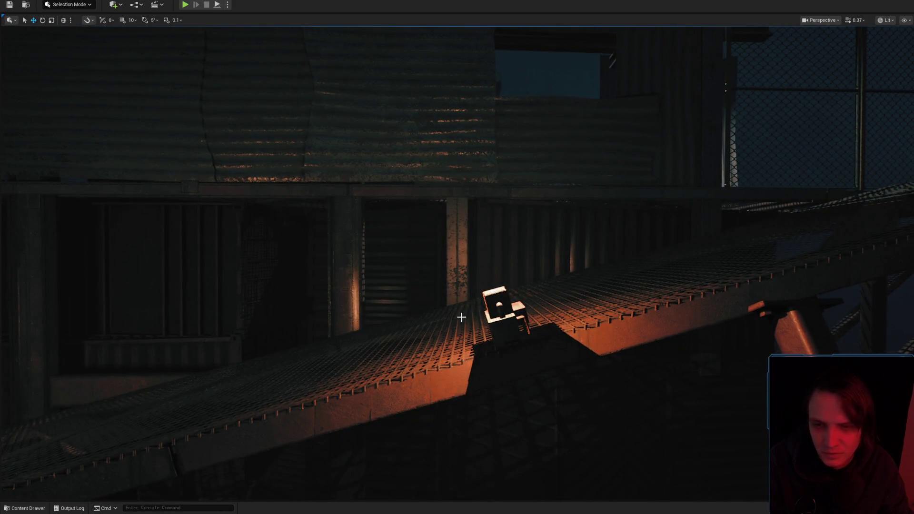
pyautogui.click(497, 308)
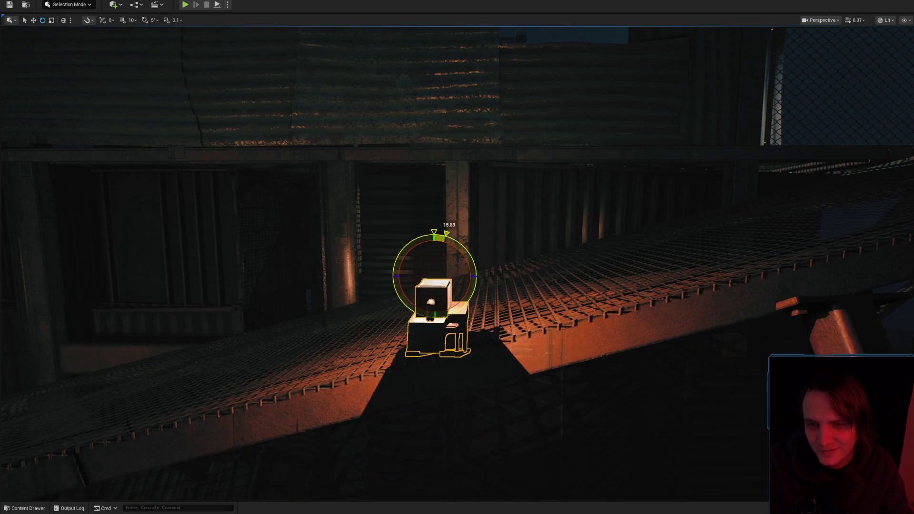
pyautogui.press('s')
pyautogui.press('w')
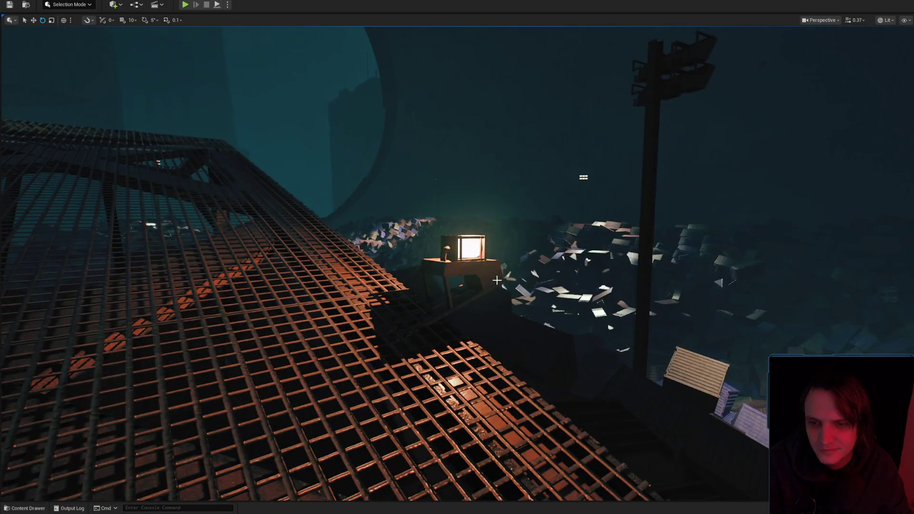
pyautogui.moveTo(497, 281)
pyautogui.mouseDown()
pyautogui.moveTo(638, 281)
pyautogui.moveTo(476, 290)
pyautogui.moveTo(520, 286)
pyautogui.mouseUp()
pyautogui.scroll(-1, 571, 281)
pyautogui.scroll(-2, 500, 286)
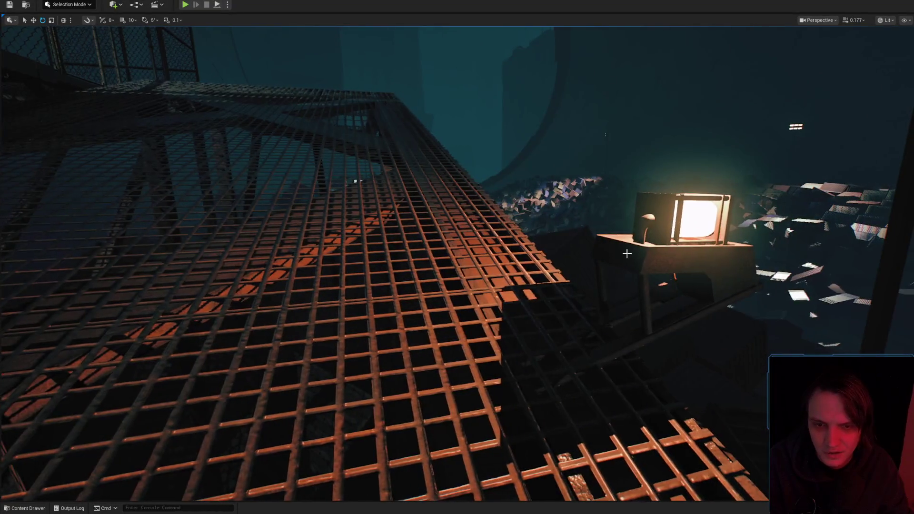
pyautogui.click(617, 270)
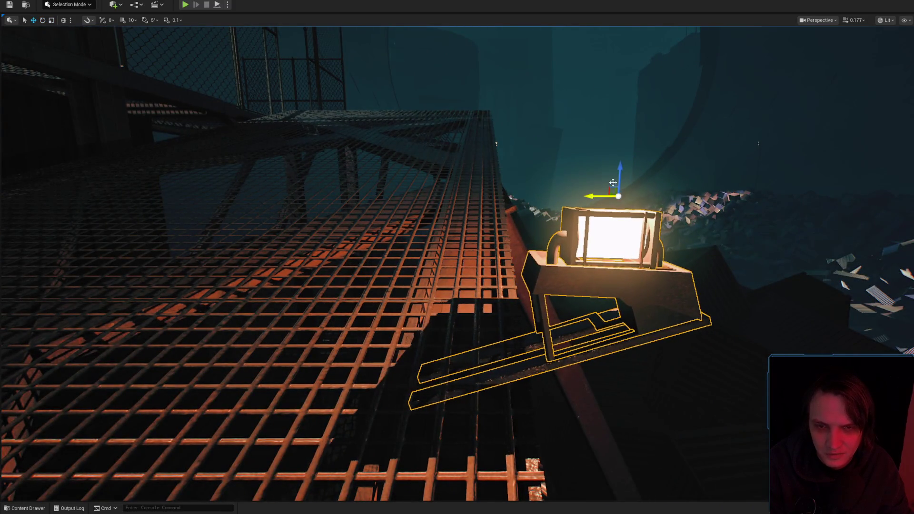
pyautogui.moveTo(496, 144); pyautogui.dragTo(597, 202)
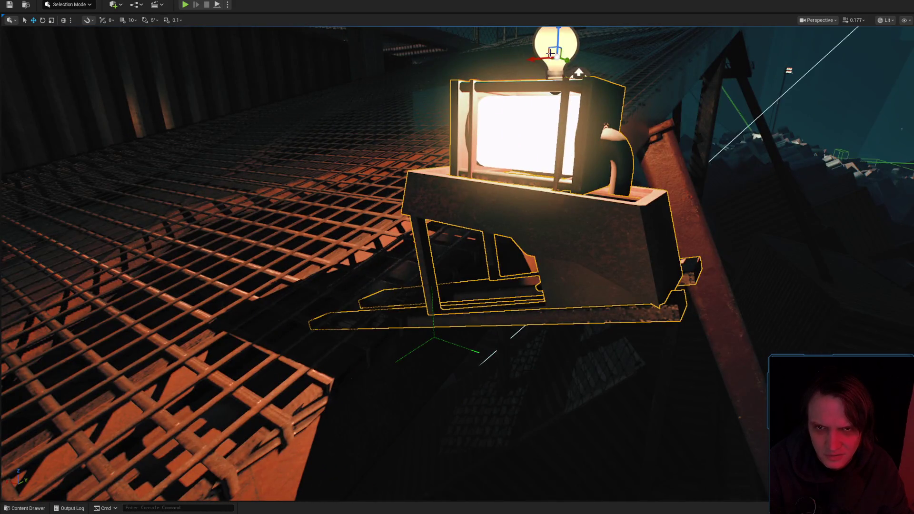
pyautogui.moveTo(579, 72); pyautogui.dragTo(576, 137)
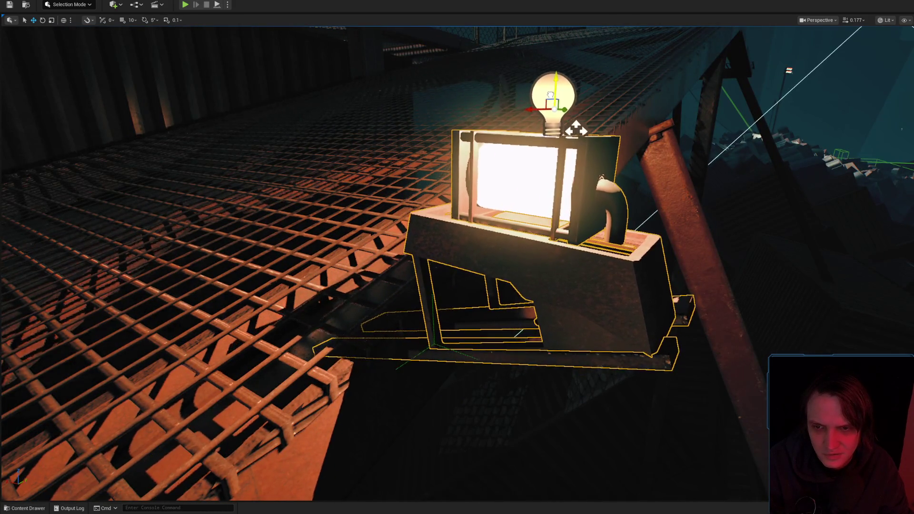
pyautogui.scroll(-10, 576, 129)
pyautogui.moveTo(542, 62)
pyautogui.mouseDown()
pyautogui.moveTo(495, 86)
pyautogui.moveTo(545, 113)
pyautogui.mouseUp()
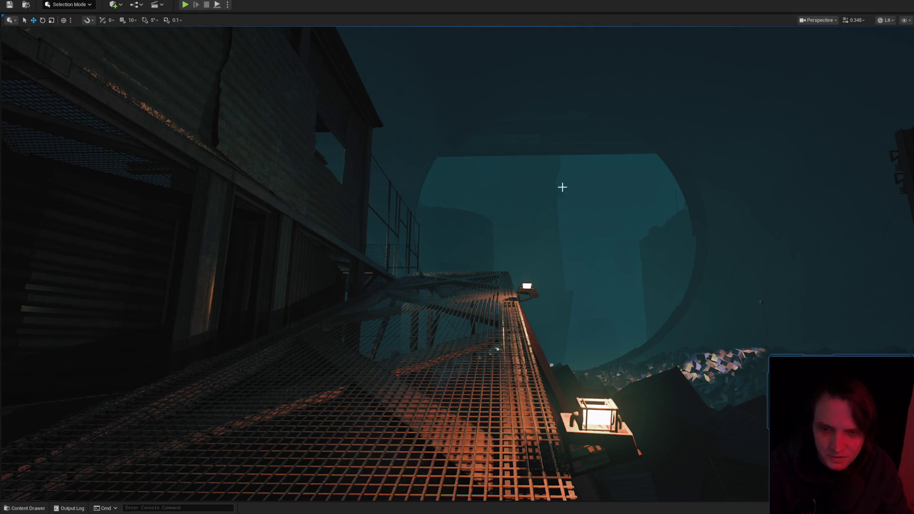
pyautogui.moveTo(599, 313)
pyautogui.mouseDown()
pyautogui.moveTo(581, 348)
pyautogui.moveTo(389, 144)
pyautogui.mouseUp()
pyautogui.scroll(2, 590, 328)
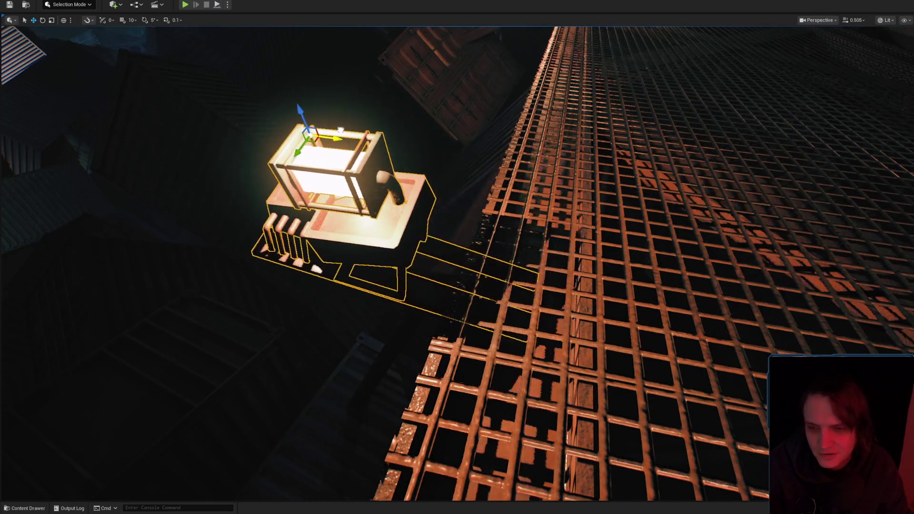
pyautogui.moveTo(309, 126)
pyautogui.mouseDown()
pyautogui.moveTo(300, 141)
pyautogui.moveTo(383, 164)
pyautogui.moveTo(386, 179)
pyautogui.mouseUp()
pyautogui.moveTo(430, 263); pyautogui.dragTo(409, 165)
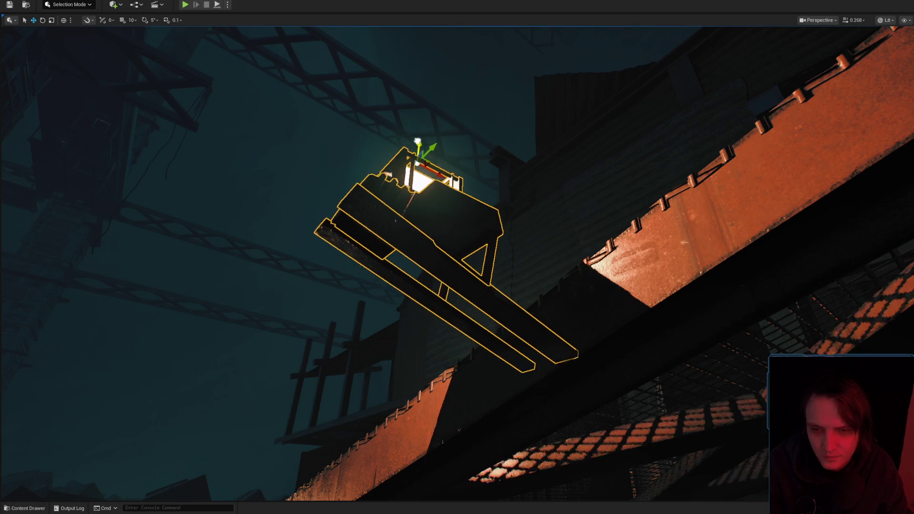
pyautogui.moveTo(408, 165)
pyautogui.mouseDown()
pyautogui.moveTo(409, 209)
pyautogui.moveTo(430, 142)
pyautogui.mouseUp()
pyautogui.moveTo(527, 173); pyautogui.dragTo(527, 173)
pyautogui.press('g')
pyautogui.press('g')
pyautogui.moveTo(613, 299); pyautogui.dragTo(613, 299)
pyautogui.scroll(-2, 614, 299)
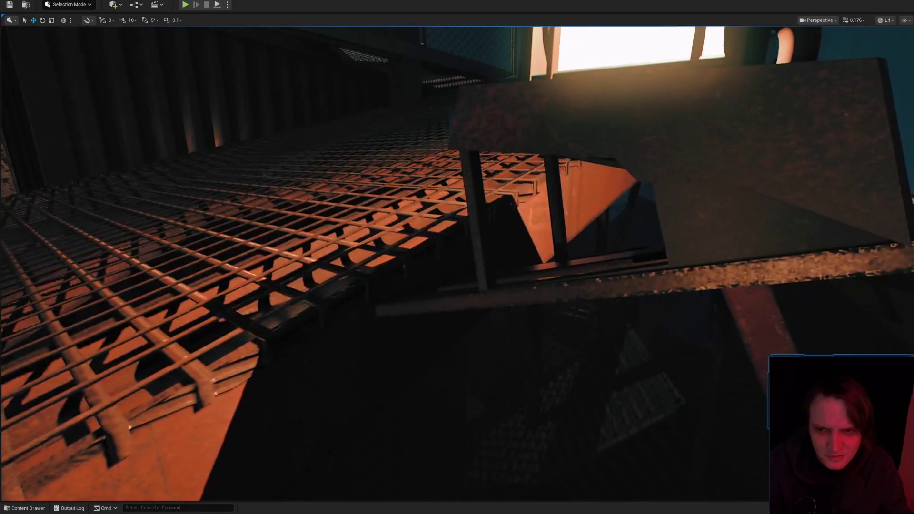
pyautogui.moveTo(576, 231); pyautogui.dragTo(576, 231)
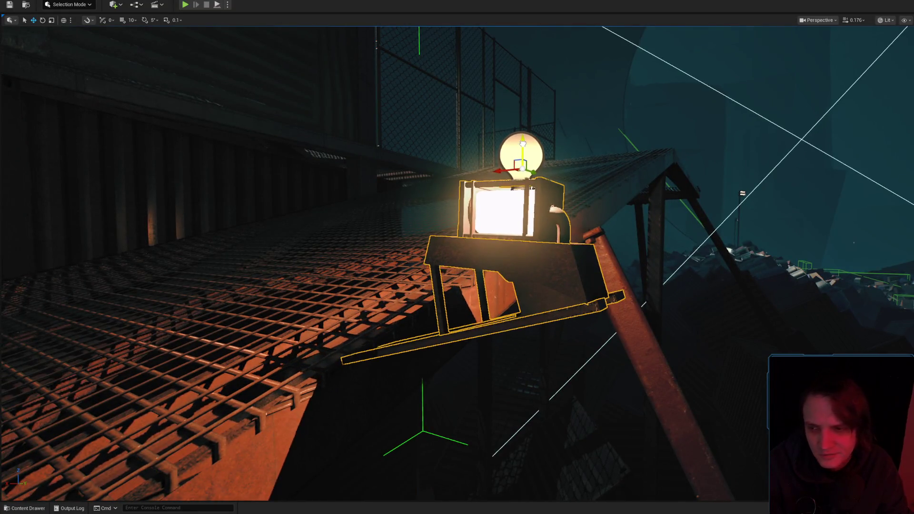
pyautogui.moveTo(490, 168); pyautogui.dragTo(490, 167)
pyautogui.moveTo(457, 257); pyautogui.dragTo(457, 257)
pyautogui.moveTo(505, 186); pyautogui.dragTo(505, 186)
pyautogui.moveTo(535, 213); pyautogui.dragTo(528, 241)
pyautogui.click(485, 324)
pyautogui.moveTo(485, 324)
pyautogui.mouseDown()
pyautogui.moveTo(476, 323)
pyautogui.moveTo(539, 247)
pyautogui.mouseUp()
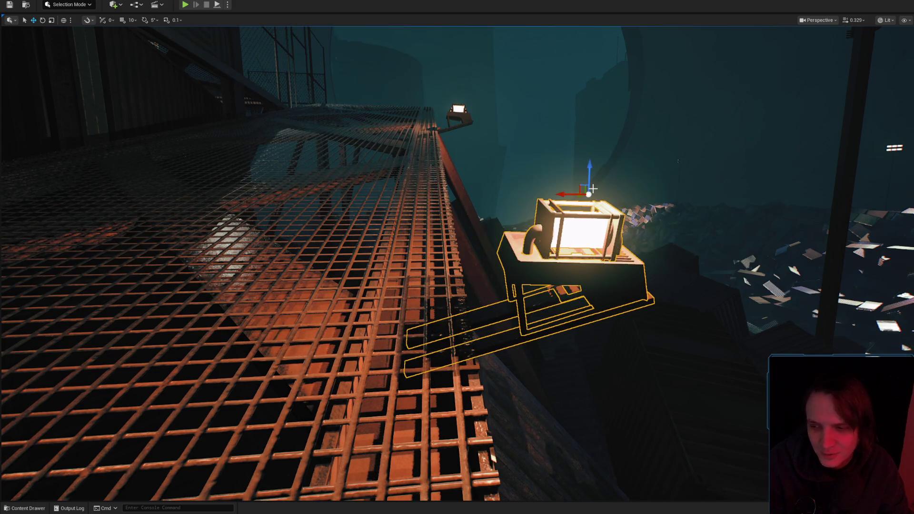
pyautogui.moveTo(579, 181); pyautogui.dragTo(610, 168)
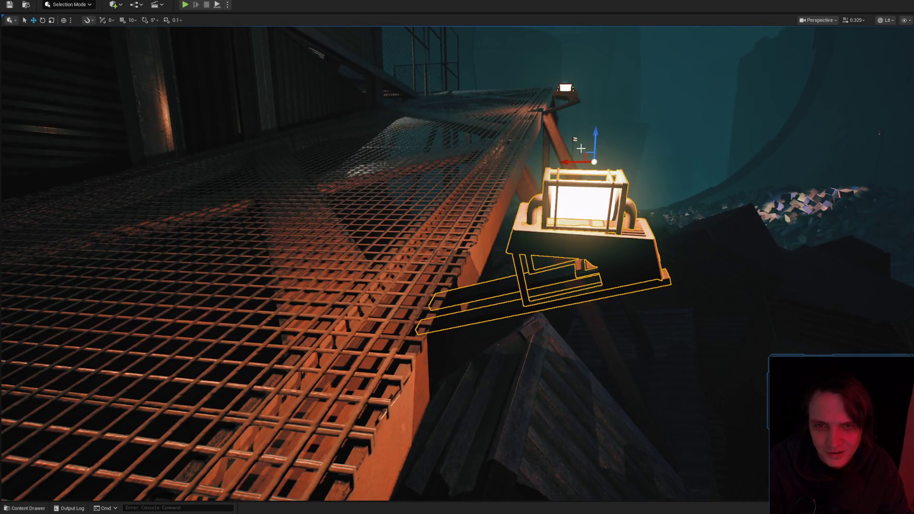
pyautogui.moveTo(555, 190)
pyautogui.mouseDown()
pyautogui.moveTo(526, 209)
pyautogui.moveTo(549, 206)
pyautogui.mouseUp()
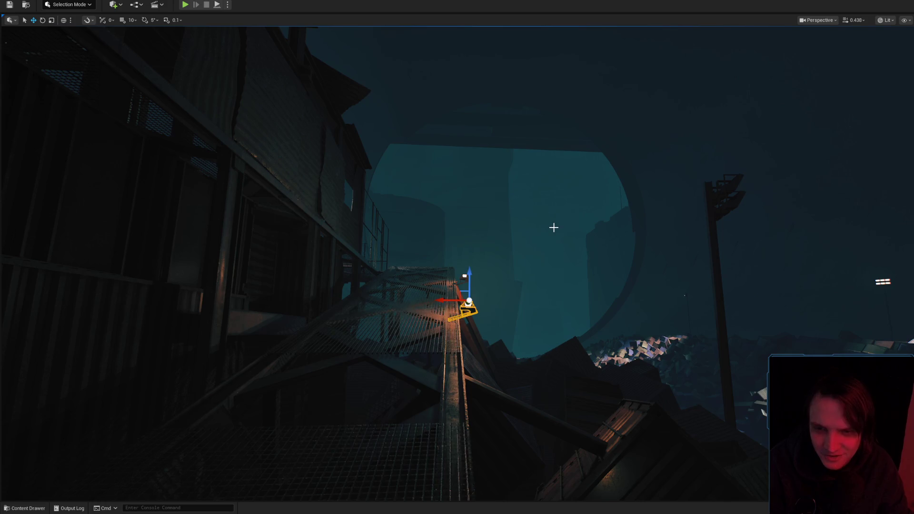
pyautogui.moveTo(529, 240)
pyautogui.mouseDown()
pyautogui.moveTo(536, 238)
pyautogui.moveTo(522, 226)
pyautogui.moveTo(472, 305)
pyautogui.moveTo(510, 292)
pyautogui.moveTo(510, 333)
pyautogui.moveTo(539, 303)
pyautogui.mouseUp()
pyautogui.scroll(-2, 522, 225)
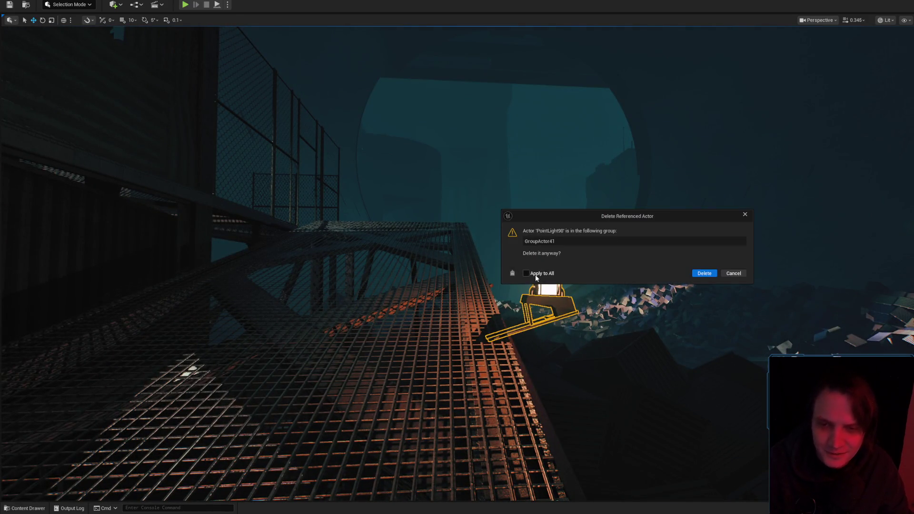
# Fly along the walkway and delete the extra selected point light
pyautogui.moveTo(681, 283); pyautogui.dragTo(684, 352)
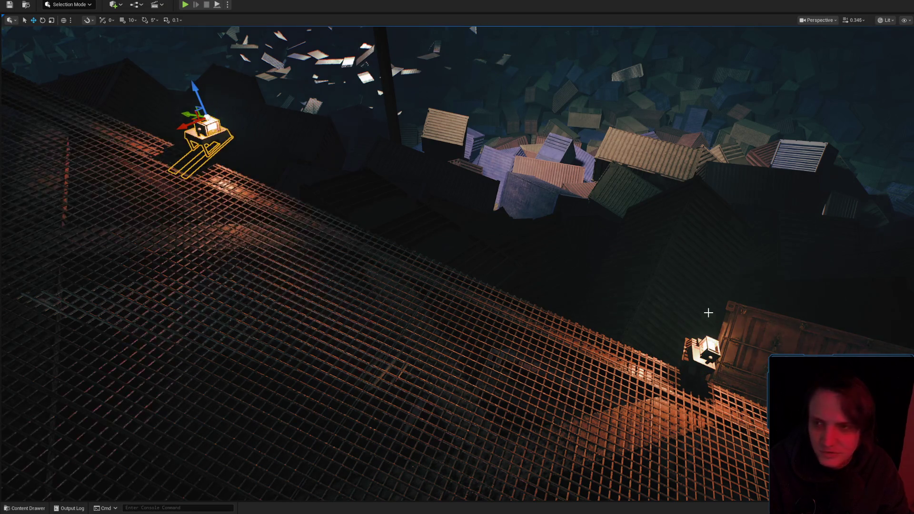
pyautogui.moveTo(612, 286); pyautogui.dragTo(613, 286)
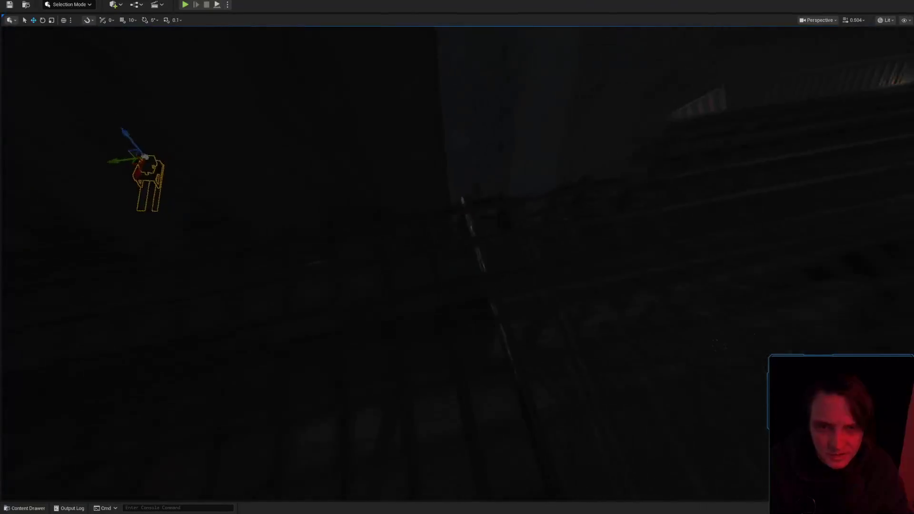
pyautogui.scroll(1, 335, 234)
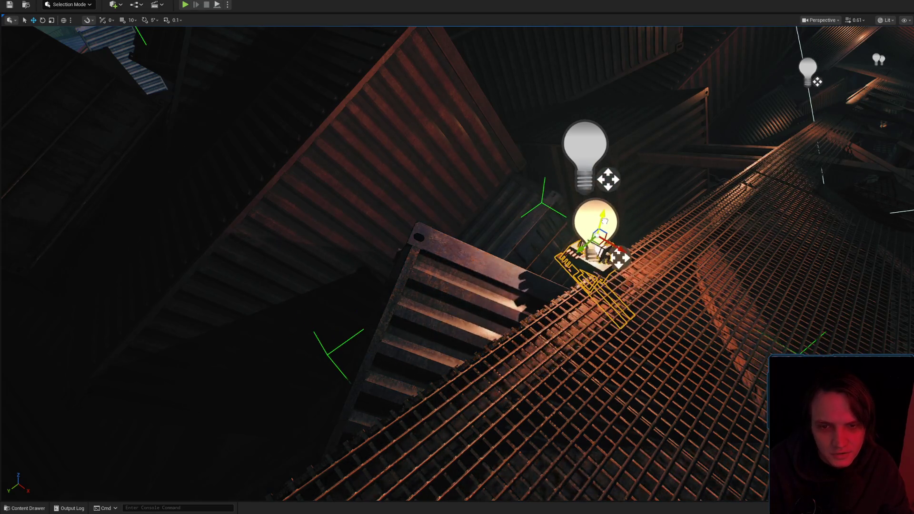
pyautogui.scroll(-2, 457, 264)
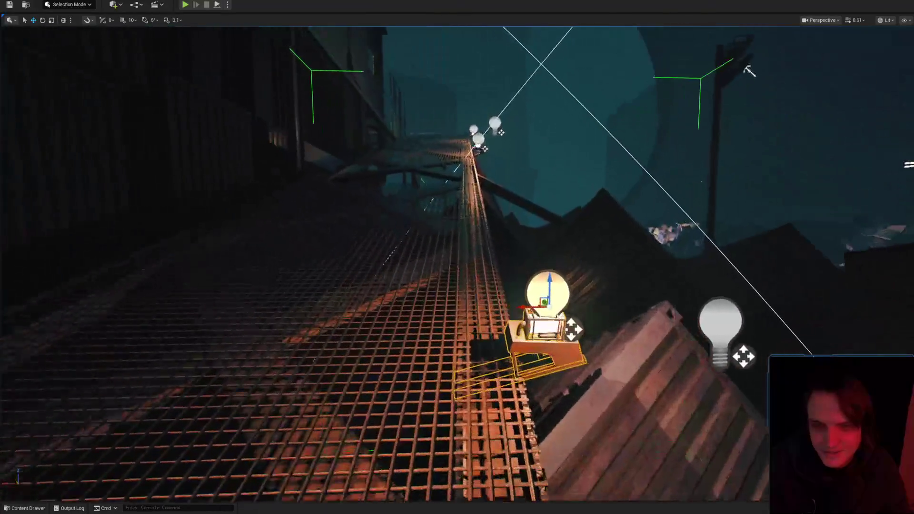
pyautogui.scroll(-1, 588, 218)
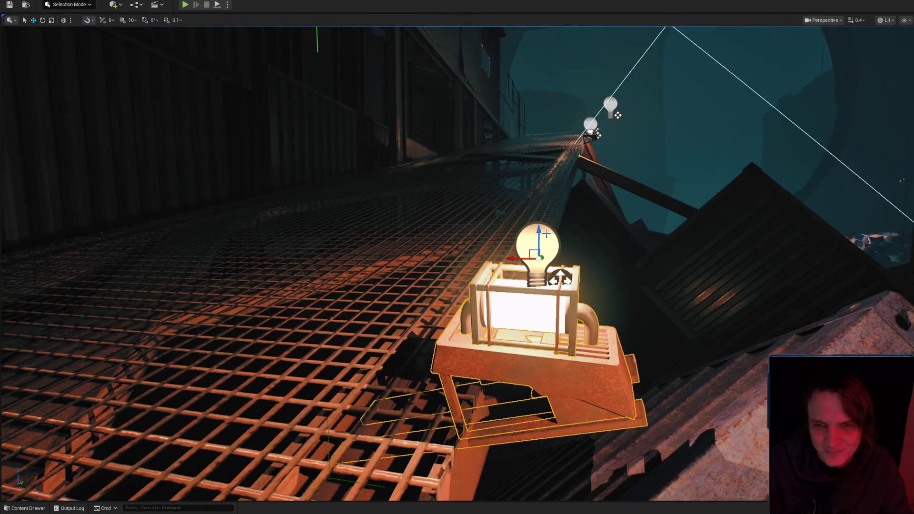
pyautogui.scroll(2, 547, 234)
pyautogui.scroll(-2, 526, 238)
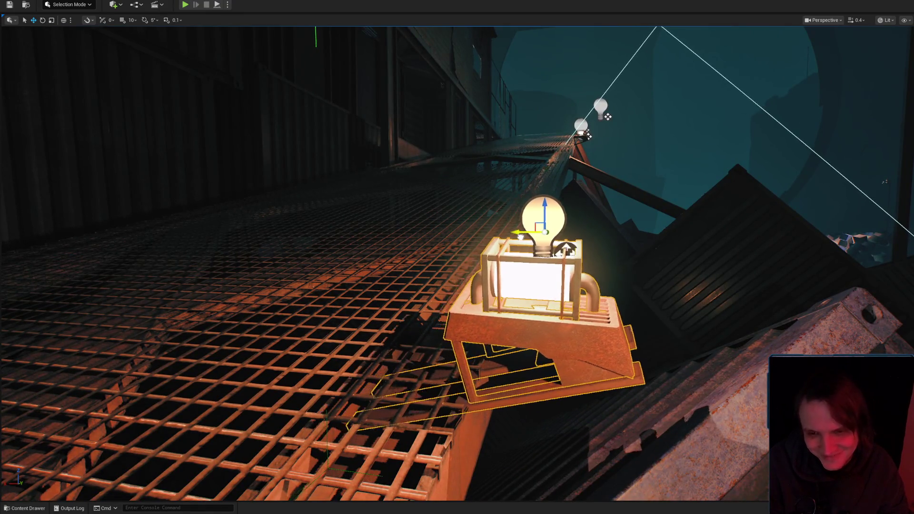
pyautogui.scroll(-2, 526, 238)
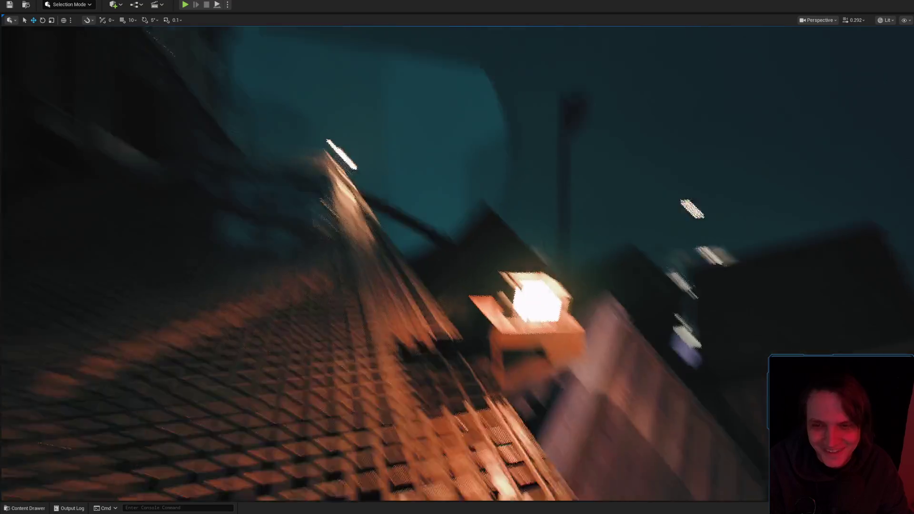
pyautogui.press('g')
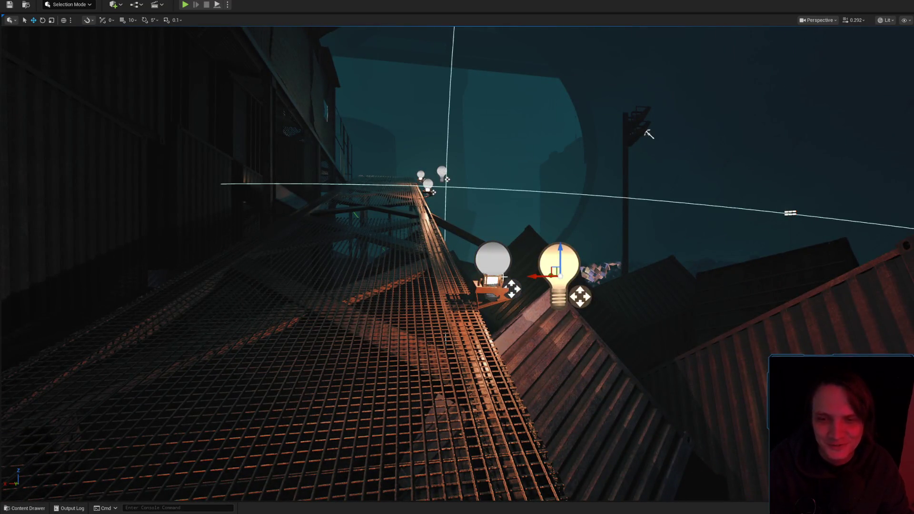
pyautogui.press('Delete')
pyautogui.scroll(-1, 495, 295)
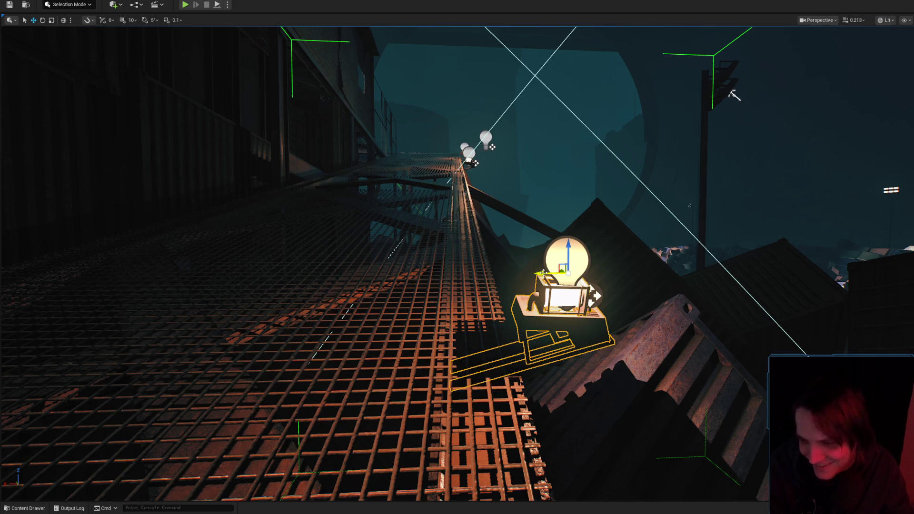
# Select the chair-and-bulb lamp fixture beside the catwalk and delete it
pyautogui.rightClick(733, 95)
pyautogui.press('Escape')
pyautogui.press('g')
pyautogui.press('g')
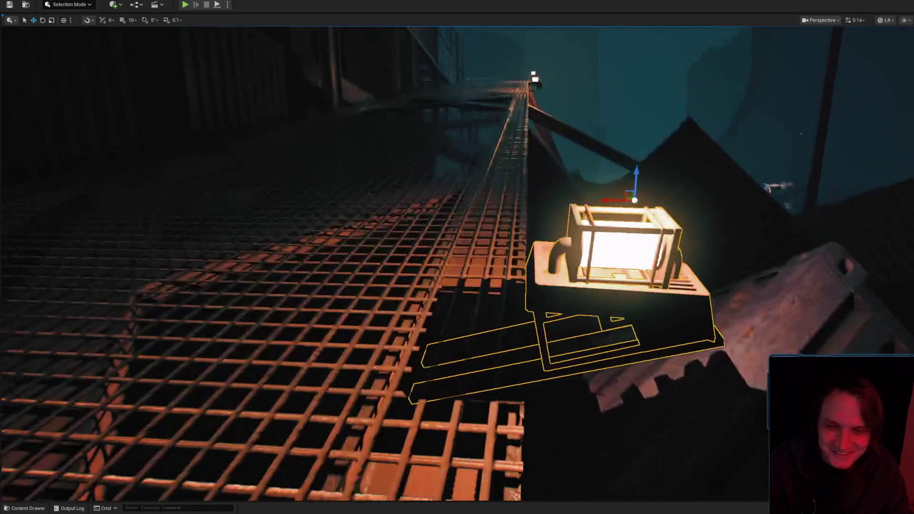
pyautogui.press('g')
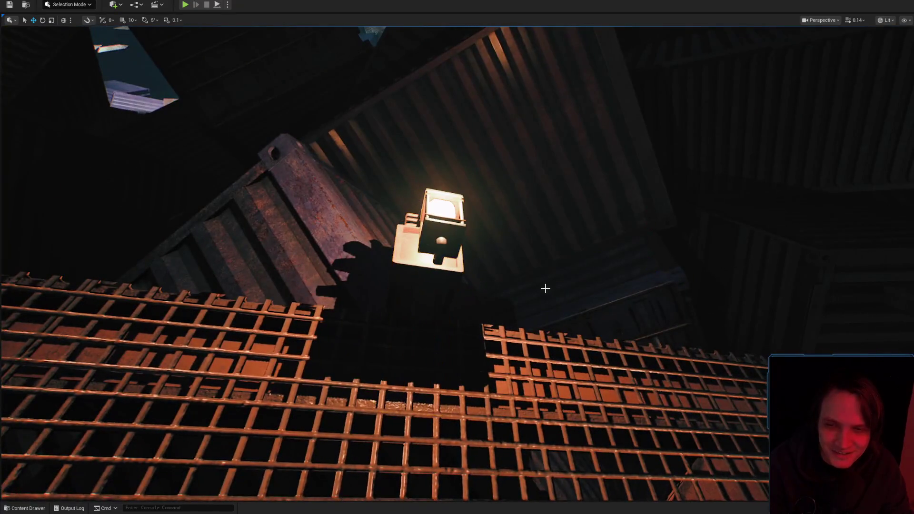
pyautogui.scroll(3, 385, 264)
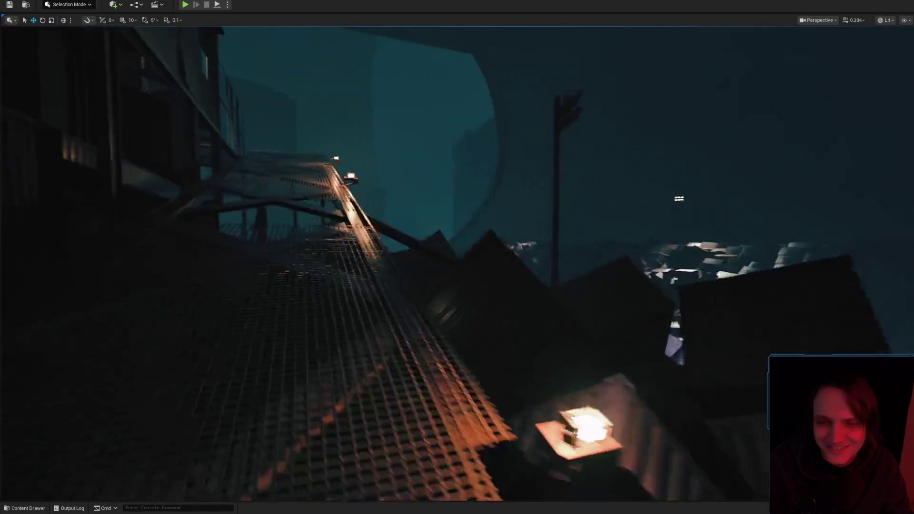
pyautogui.scroll(1, 457, 263)
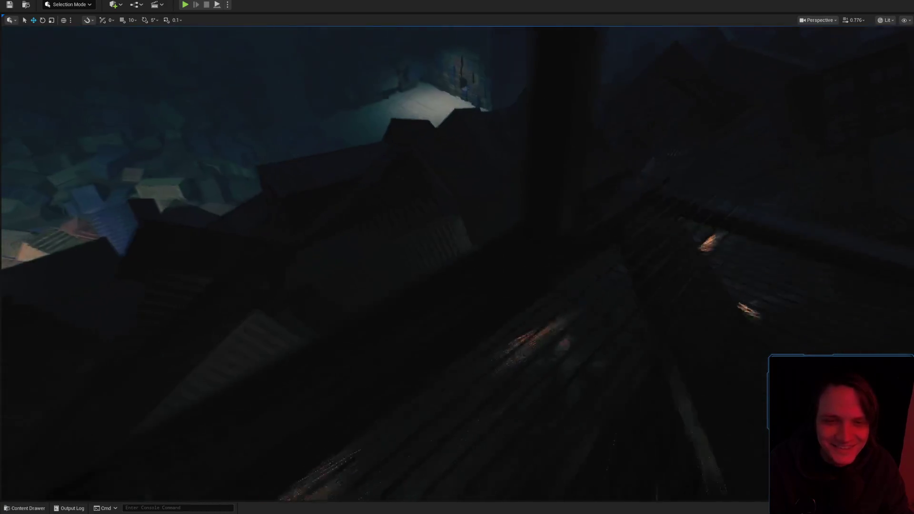
pyautogui.scroll(3, 457, 263)
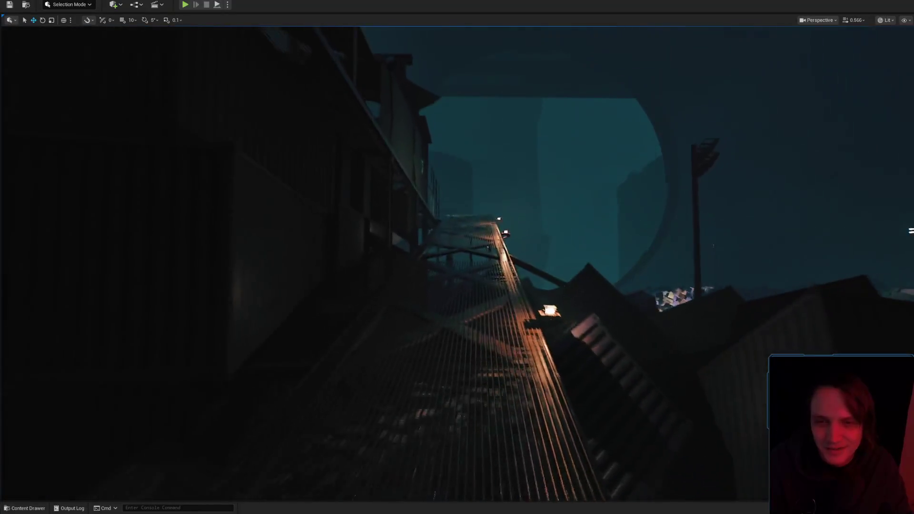
pyautogui.scroll(1, 457, 263)
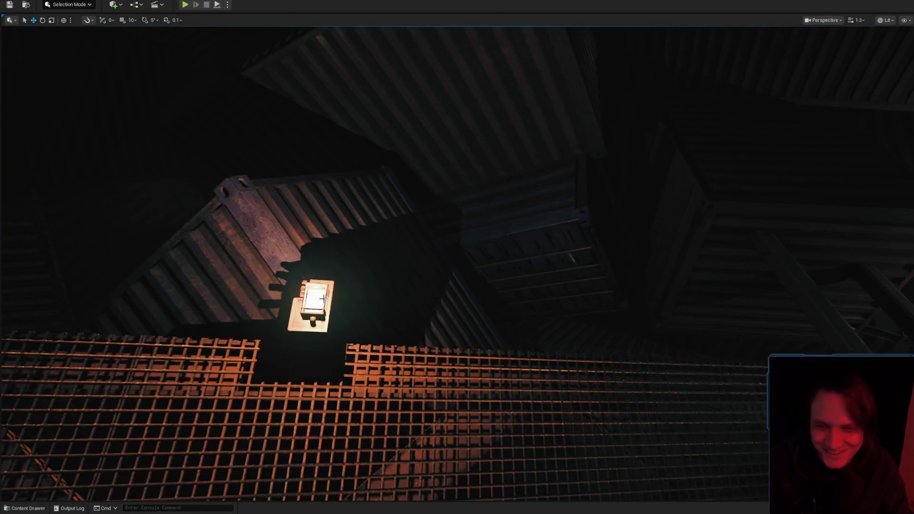
pyautogui.click(438, 286)
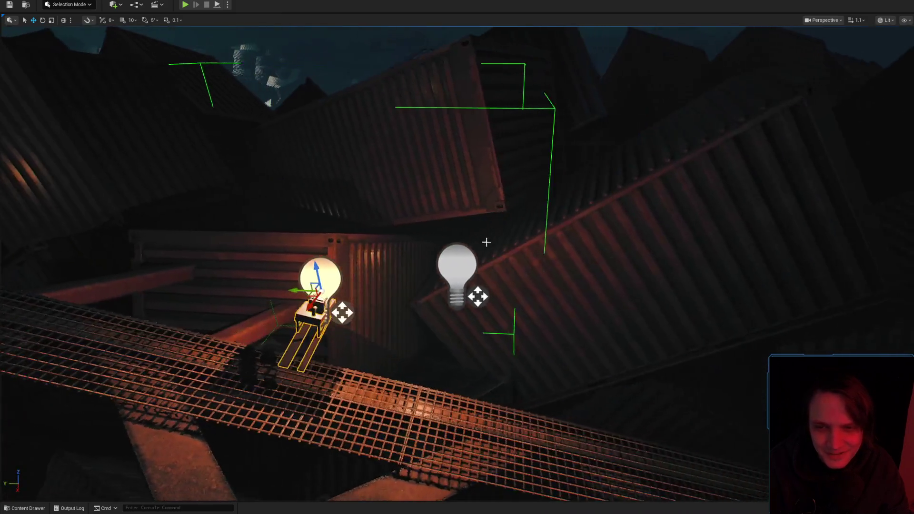
pyautogui.press('Delete')
pyautogui.click(451, 249)
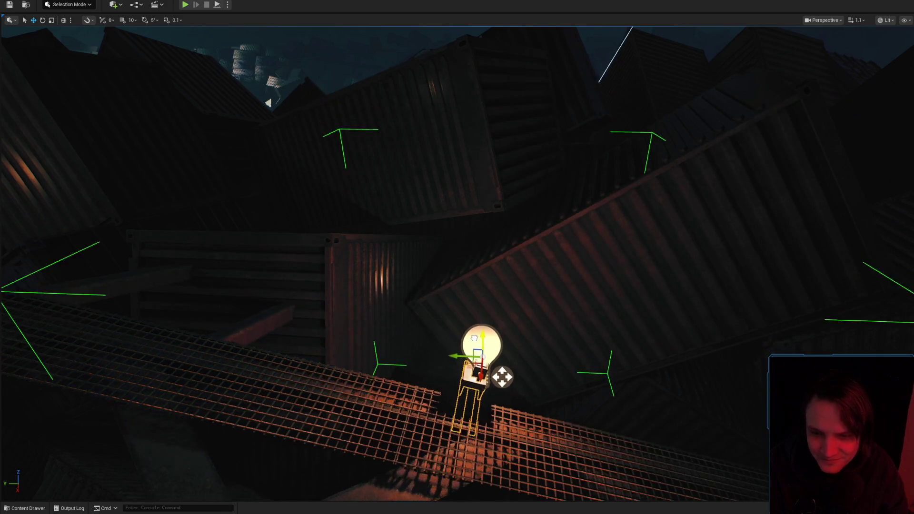
# Frame the selected lamp fixture, then fly across the level and select another lamp stand
pyautogui.scroll(-3, 457, 257)
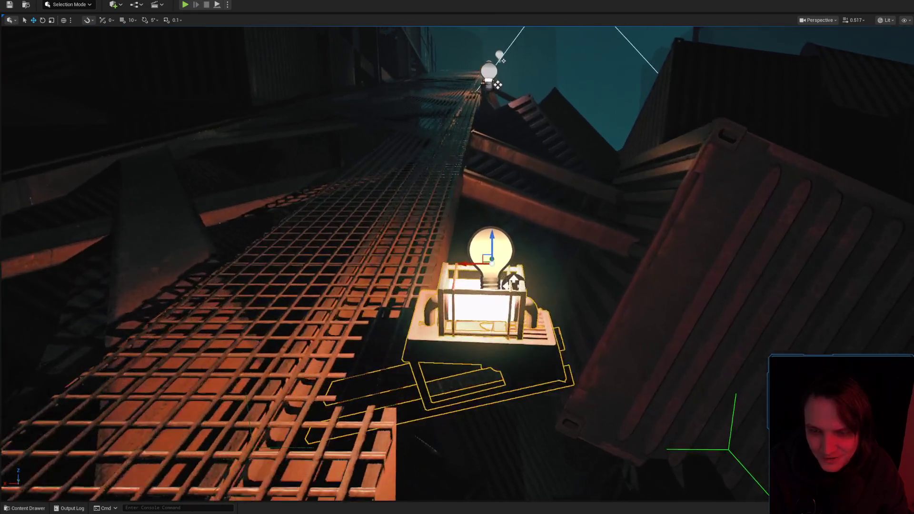
pyautogui.scroll(-3, 457, 257)
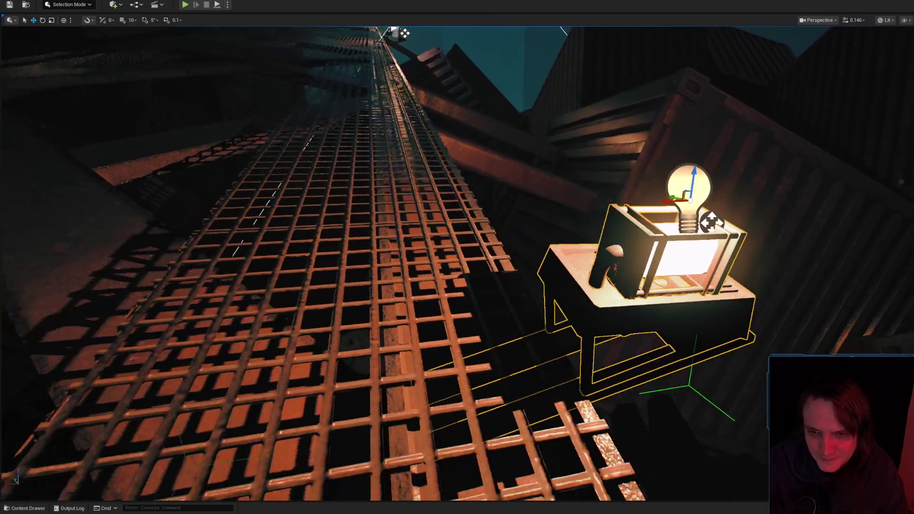
pyautogui.scroll(1, 457, 257)
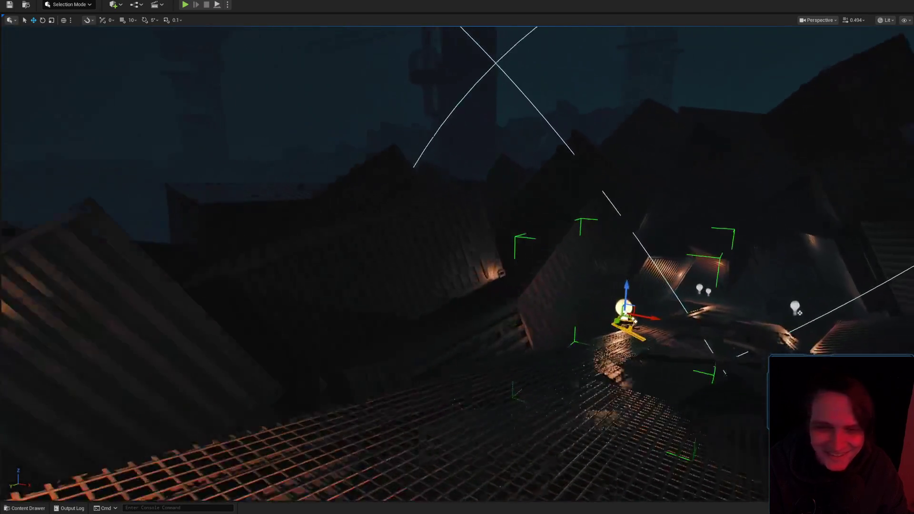
pyautogui.press('f')
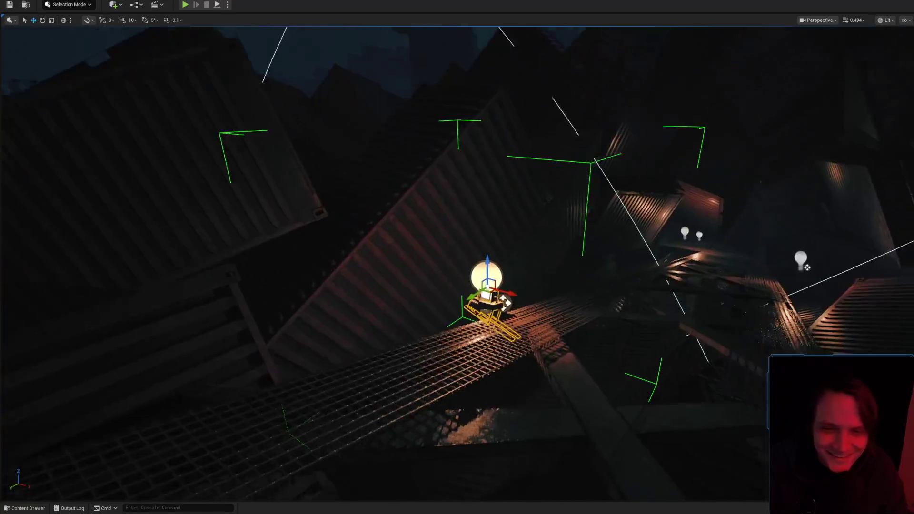
pyautogui.moveTo(471, 296); pyautogui.dragTo(451, 239)
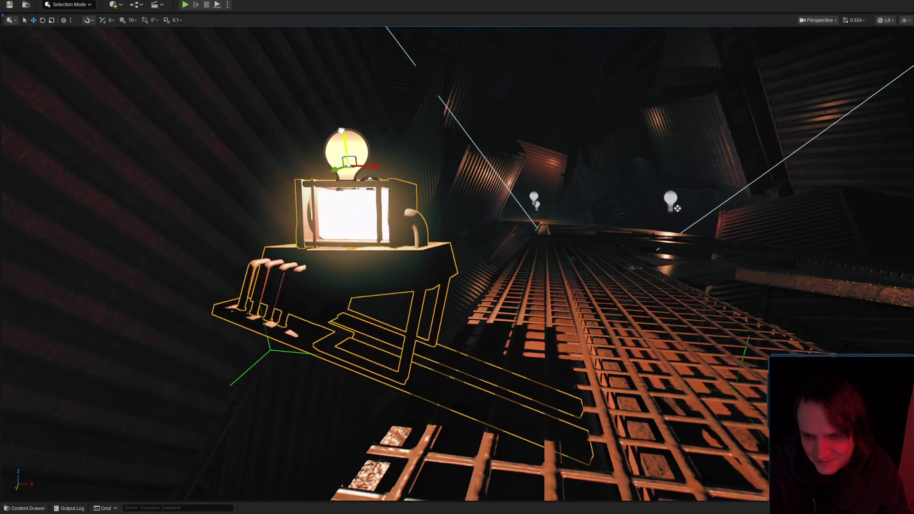
pyautogui.moveTo(433, 205); pyautogui.dragTo(419, 224)
pyautogui.click(490, 272)
# Fly down toward the grating and survey the remaining lit lamps along the catwalk
pyautogui.moveTo(491, 271); pyautogui.dragTo(490, 257)
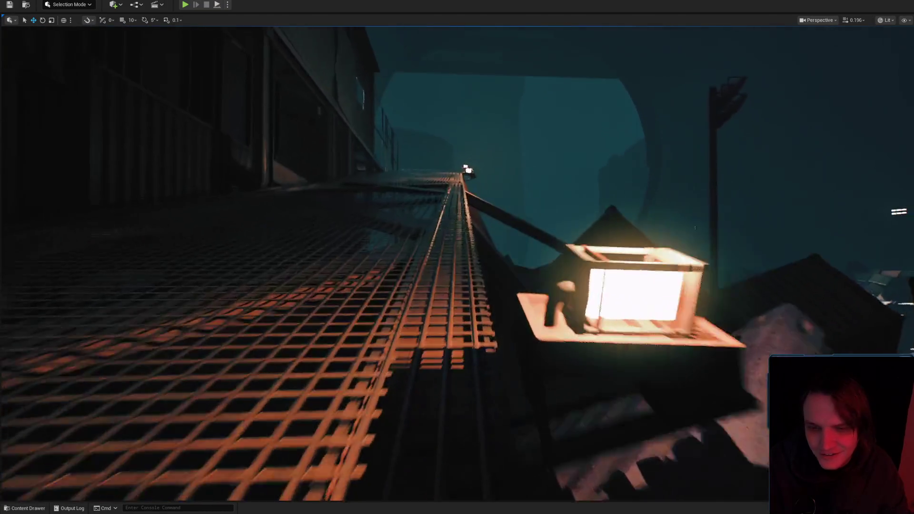
pyautogui.moveTo(490, 257); pyautogui.dragTo(491, 221)
pyautogui.scroll(2, 491, 238)
pyautogui.scroll(-3, 491, 237)
pyautogui.scroll(2, 490, 231)
pyautogui.scroll(-4, 490, 228)
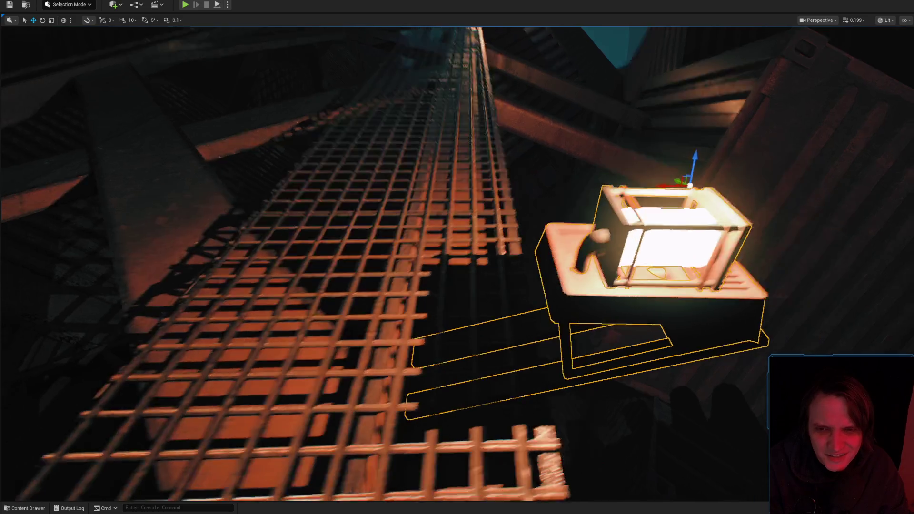
pyautogui.moveTo(678, 184); pyautogui.dragTo(643, 202)
pyautogui.scroll(2, 643, 202)
pyautogui.scroll(-2, 643, 202)
pyautogui.scroll(2, 643, 202)
pyautogui.moveTo(489, 206); pyautogui.dragTo(478, 209)
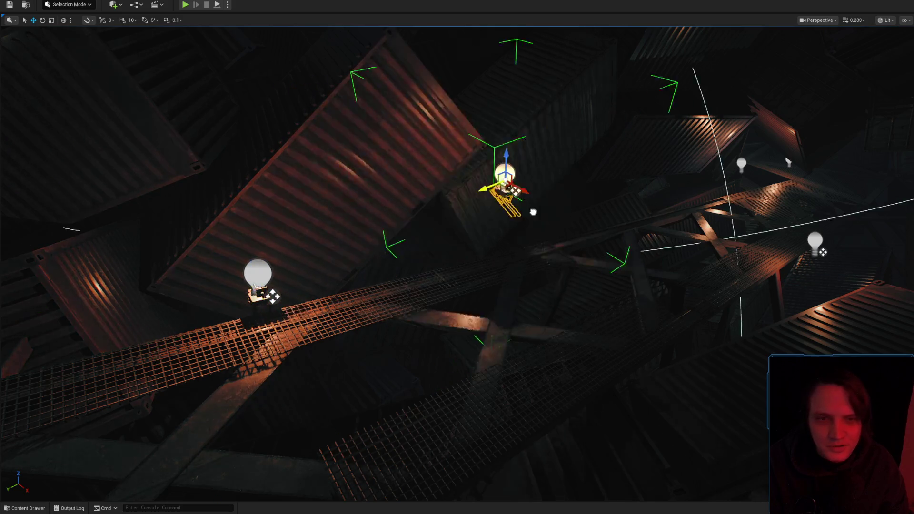
# Move the selected light sideways and down the containers, then set it onto the catwalk
pyautogui.scroll(2, 478, 209)
pyautogui.moveTo(479, 209); pyautogui.dragTo(479, 209)
pyautogui.moveTo(735, 206); pyautogui.dragTo(736, 206)
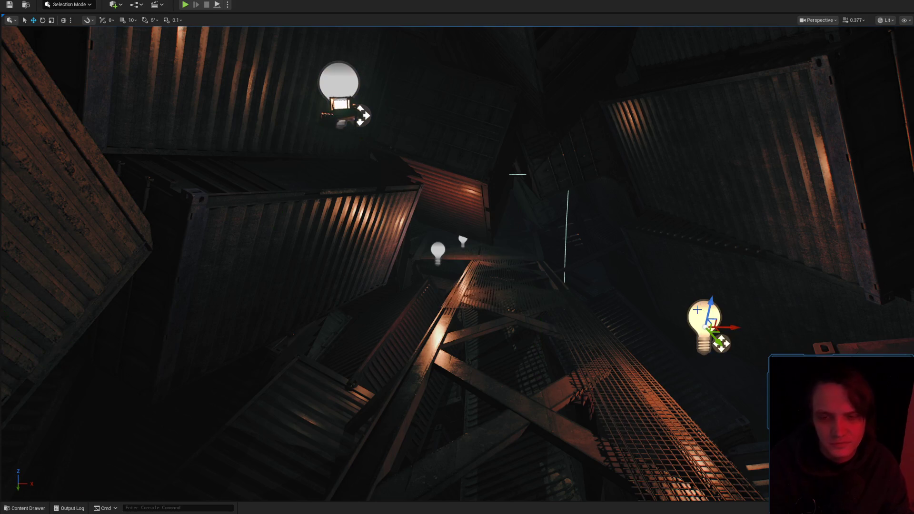
pyautogui.moveTo(494, 187); pyautogui.dragTo(485, 215)
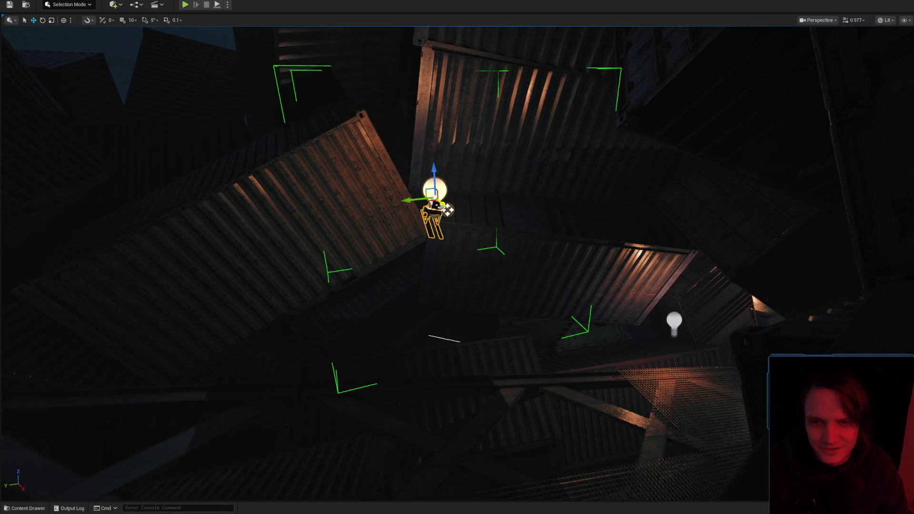
pyautogui.moveTo(408, 198); pyautogui.dragTo(567, 184)
pyautogui.moveTo(593, 151)
pyautogui.mouseDown()
pyautogui.moveTo(581, 233)
pyautogui.moveTo(554, 309)
pyautogui.mouseUp()
pyautogui.press('f')
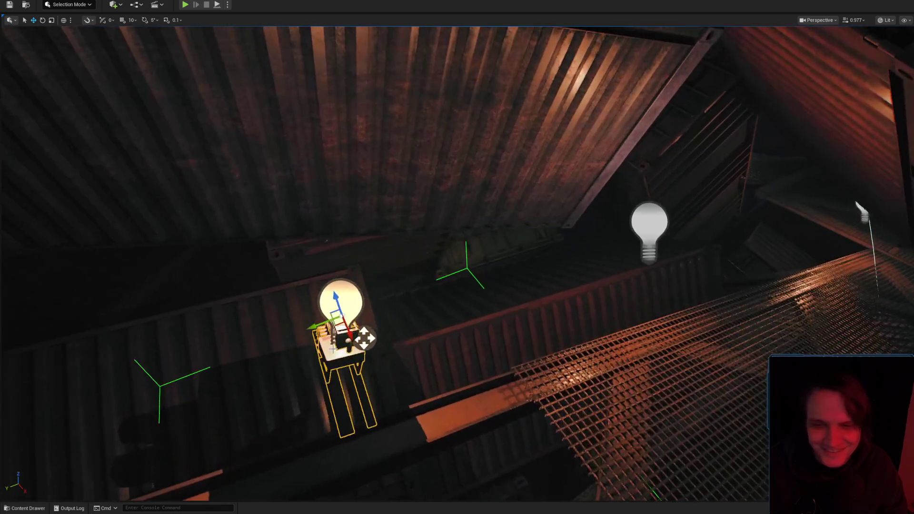
pyautogui.moveTo(313, 327); pyautogui.dragTo(697, 263)
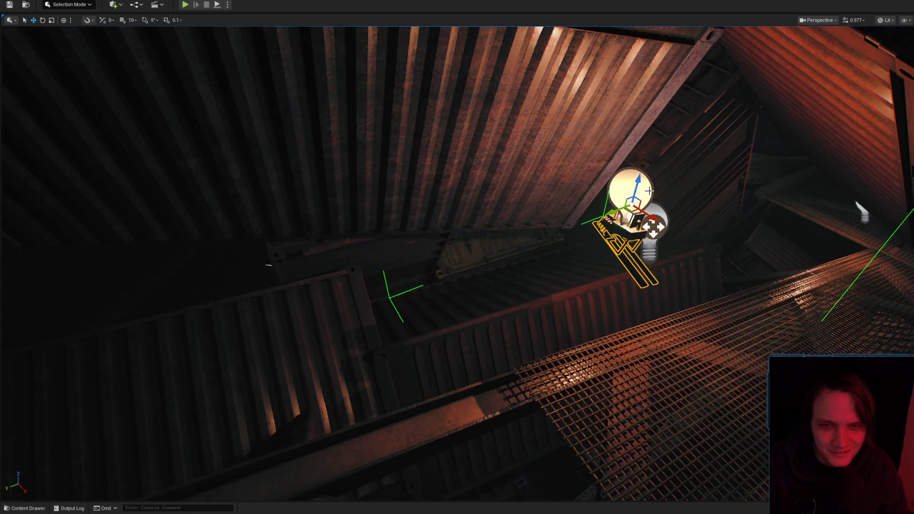
pyautogui.moveTo(642, 189)
pyautogui.mouseDown()
pyautogui.moveTo(623, 262)
pyautogui.moveTo(573, 262)
pyautogui.moveTo(400, 232)
pyautogui.mouseUp()
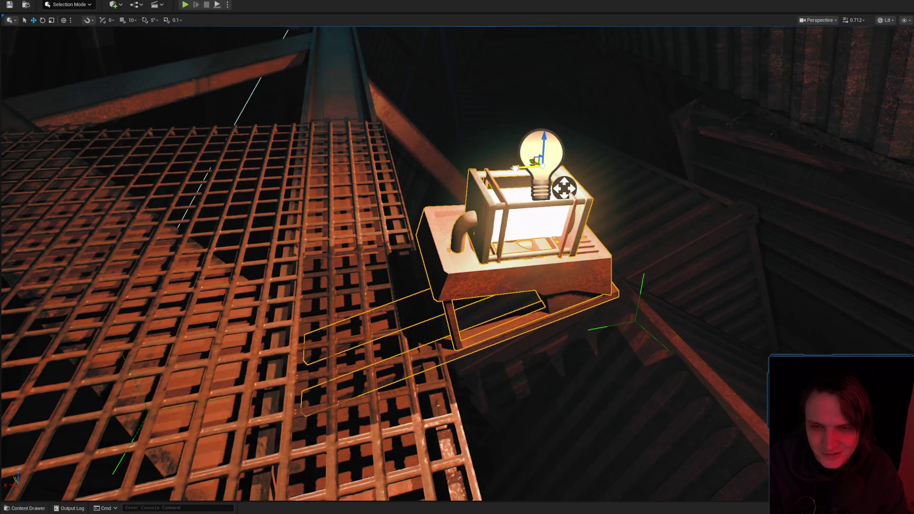
# Orbit around the light and along the grating to judge the fixture's placement
pyautogui.moveTo(502, 166)
pyautogui.mouseDown()
pyautogui.moveTo(493, 154)
pyautogui.moveTo(469, 179)
pyautogui.moveTo(374, 224)
pyautogui.moveTo(394, 236)
pyautogui.mouseUp()
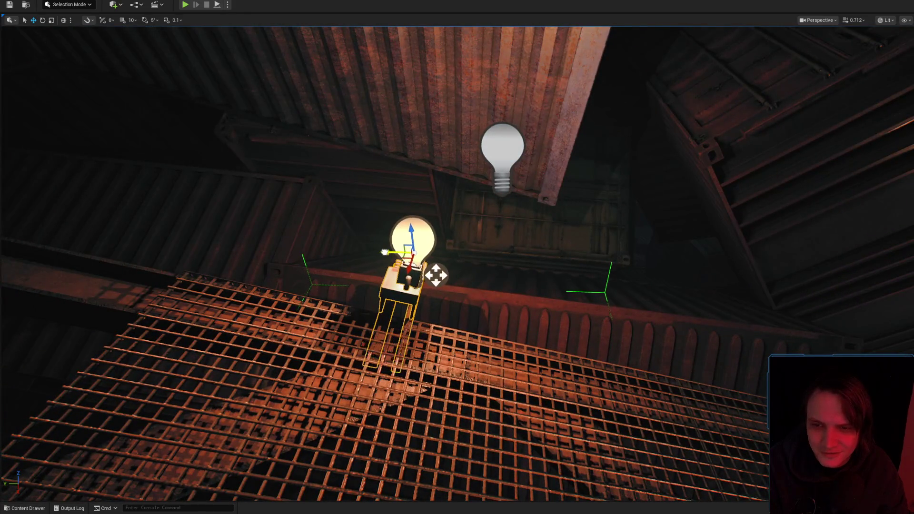
pyautogui.moveTo(502, 261)
pyautogui.mouseDown()
pyautogui.moveTo(480, 260)
pyautogui.moveTo(499, 260)
pyautogui.moveTo(496, 244)
pyautogui.moveTo(486, 250)
pyautogui.moveTo(537, 270)
pyautogui.moveTo(532, 292)
pyautogui.moveTo(527, 261)
pyautogui.moveTo(562, 167)
pyautogui.mouseUp()
pyautogui.moveTo(577, 202); pyautogui.dragTo(537, 166)
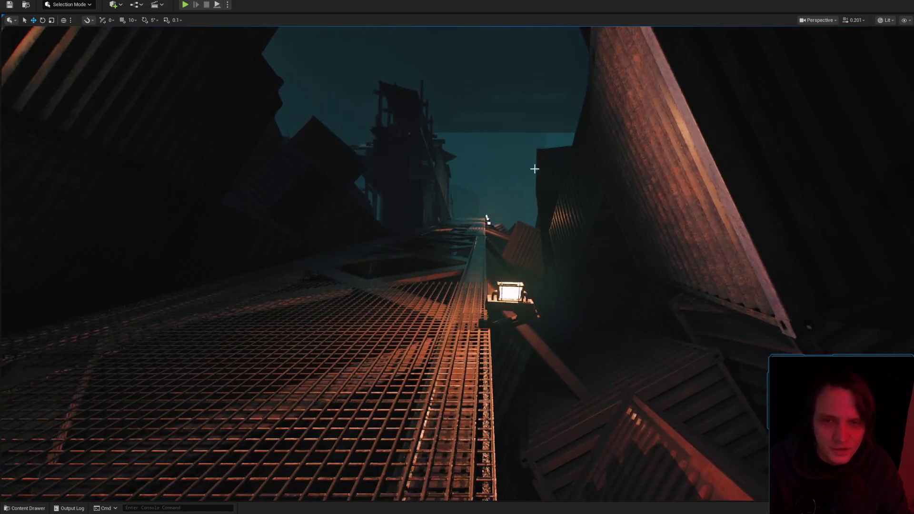
# Delete the selected point light and pull the view back from the lamp
pyautogui.press('Delete')
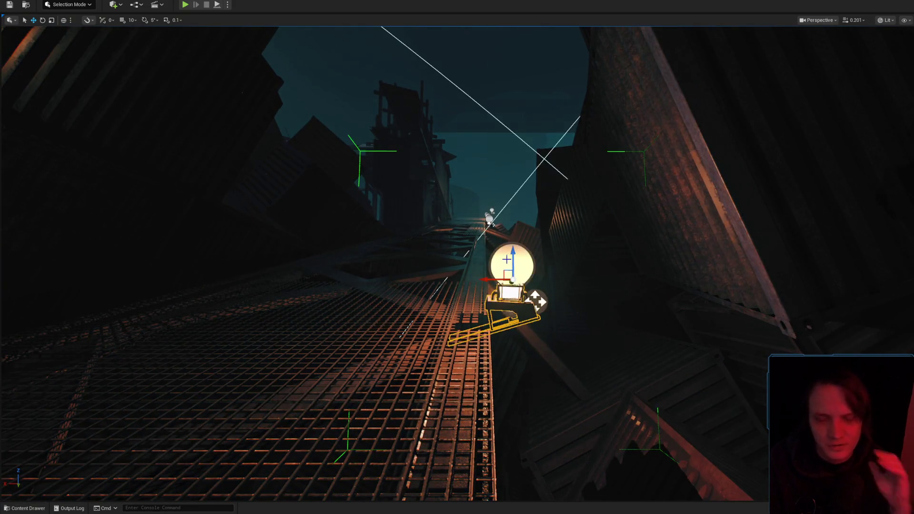
pyautogui.moveTo(517, 261)
pyautogui.mouseDown()
pyautogui.moveTo(518, 228)
pyautogui.moveTo(469, 186)
pyautogui.moveTo(548, 276)
pyautogui.moveTo(509, 253)
pyautogui.moveTo(500, 276)
pyautogui.moveTo(562, 283)
pyautogui.moveTo(495, 268)
pyautogui.mouseUp()
pyautogui.scroll(3, 517, 252)
pyautogui.scroll(2, 517, 228)
pyautogui.scroll(2, 476, 190)
pyautogui.scroll(-2, 536, 267)
# Orbit around PointLight104 and delete it, prompting the group confirmation
pyautogui.moveTo(445, 255); pyautogui.dragTo(341, 243)
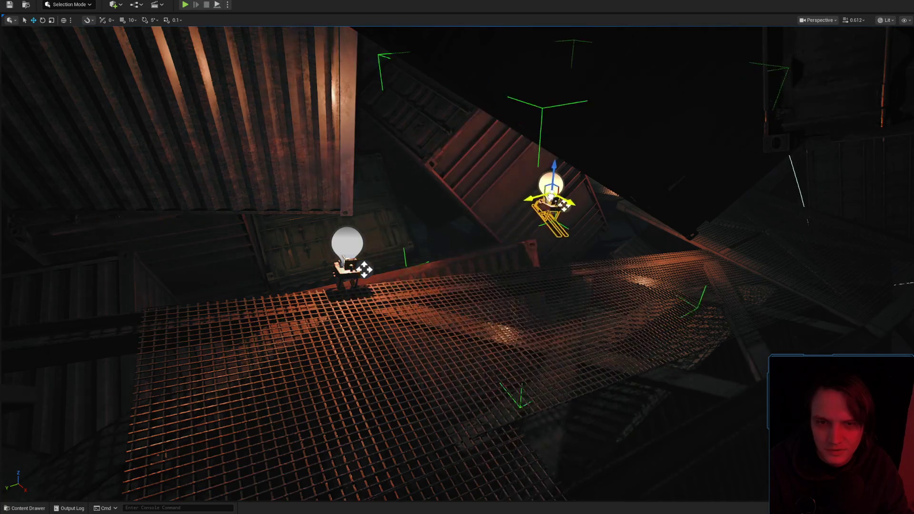
pyautogui.moveTo(457, 257)
pyautogui.mouseDown()
pyautogui.moveTo(471, 248)
pyautogui.moveTo(455, 226)
pyautogui.mouseUp()
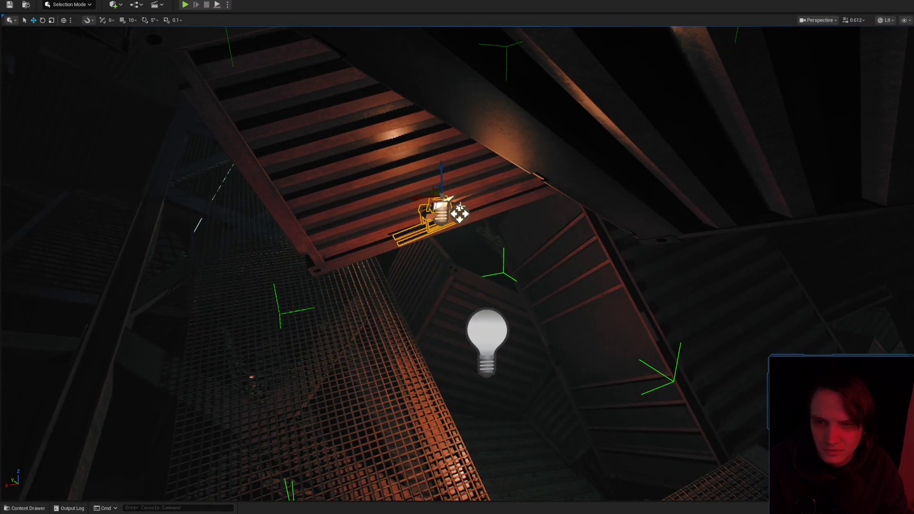
pyautogui.moveTo(429, 189); pyautogui.dragTo(458, 203)
pyautogui.moveTo(485, 245); pyautogui.dragTo(488, 248)
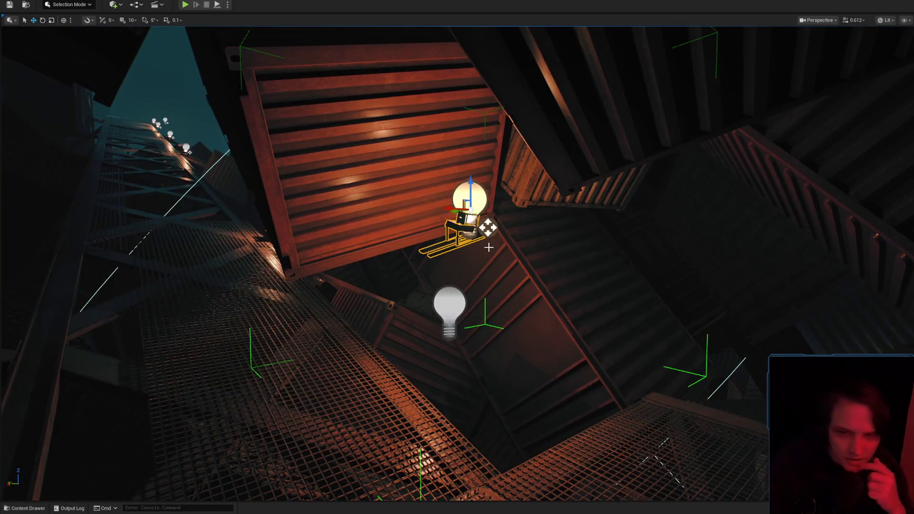
pyautogui.press('Delete')
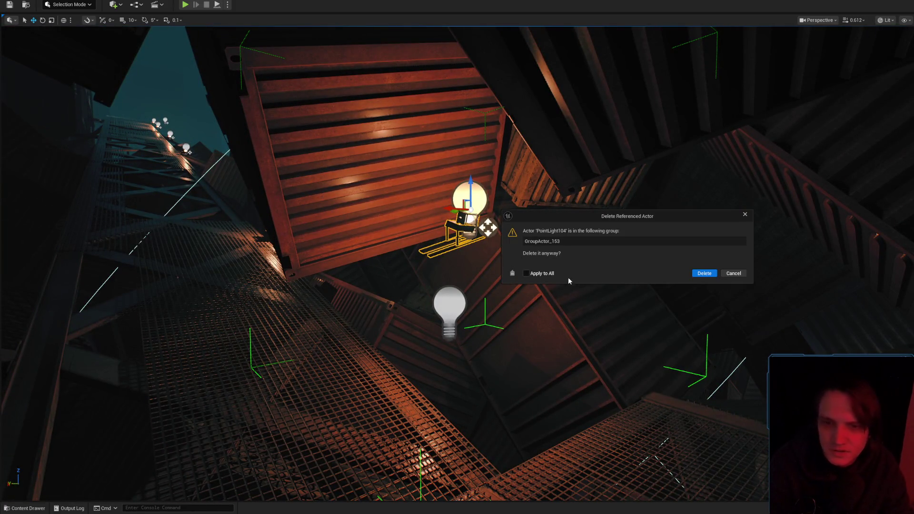
# Confirm deleting PointLight104 from GroupActor_153 and swing closer to the container
pyautogui.click(703, 273)
pyautogui.moveTo(585, 276)
pyautogui.mouseDown()
pyautogui.moveTo(676, 273)
pyautogui.moveTo(590, 275)
pyautogui.moveTo(590, 291)
pyautogui.moveTo(547, 247)
pyautogui.moveTo(466, 286)
pyautogui.moveTo(495, 257)
pyautogui.moveTo(464, 264)
pyautogui.moveTo(476, 262)
pyautogui.mouseUp()
pyautogui.scroll(-2, 476, 267)
pyautogui.scroll(1, 469, 262)
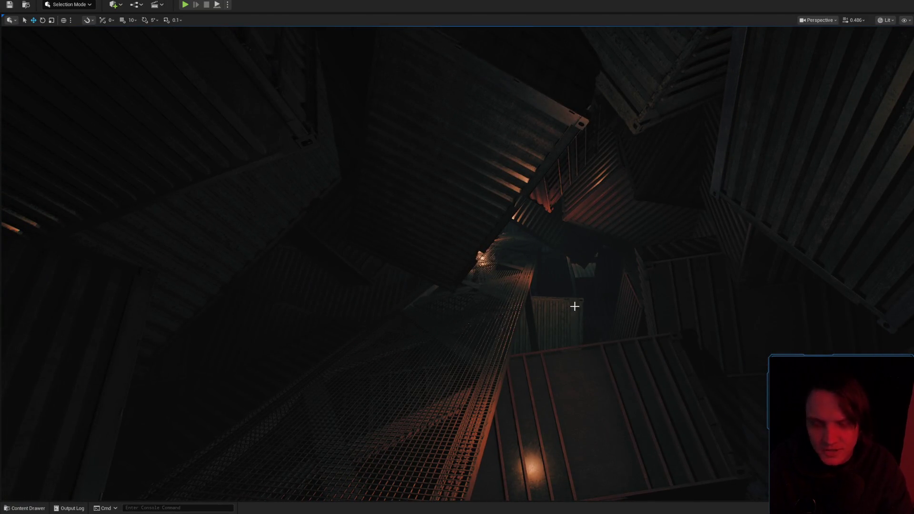
# Fly along the walkway up the container canyon, then switch to the browser with the Freefall painting
pyautogui.moveTo(575, 306); pyautogui.dragTo(552, 305)
pyautogui.moveTo(457, 257); pyautogui.dragTo(457, 257)
pyautogui.scroll(-2, 453, 259)
pyautogui.moveTo(541, 306); pyautogui.dragTo(540, 306)
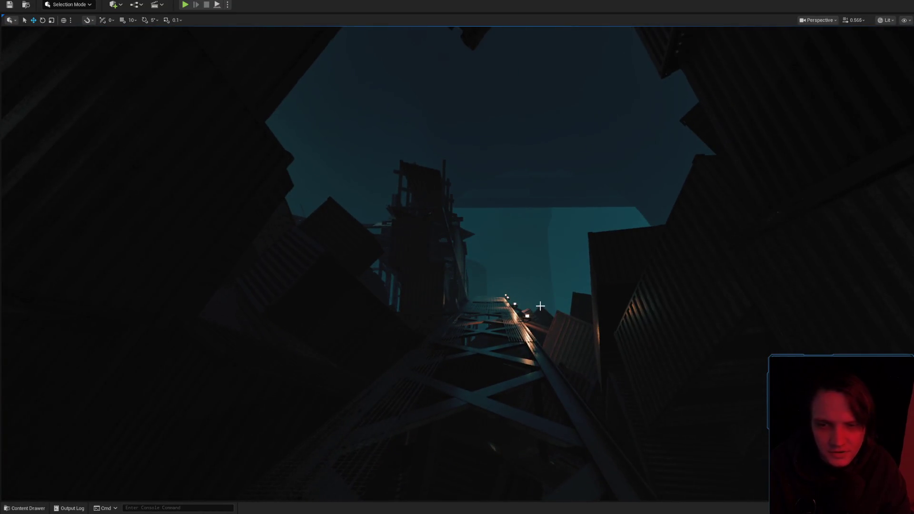
pyautogui.hotkey('alt', 'Tab')
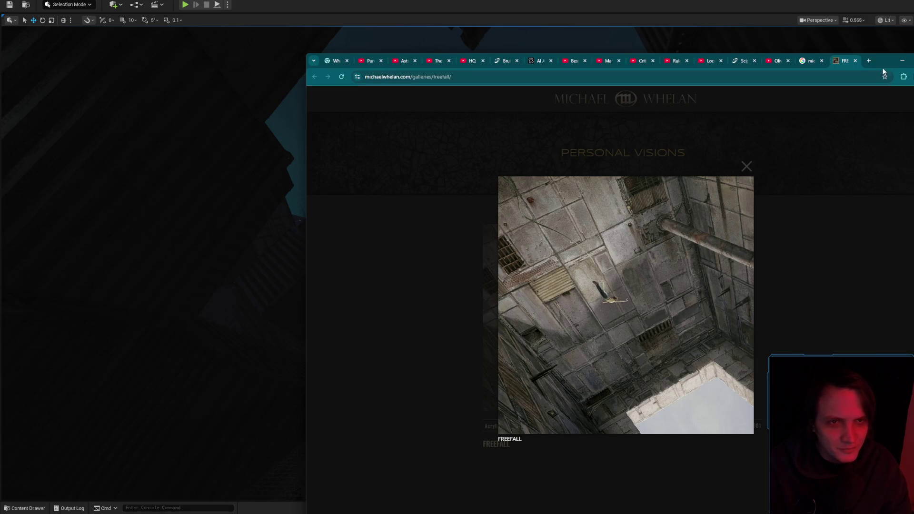
# Search YouTube for 'люди говорят' in a new browser tab
pyautogui.click(869, 61)
pyautogui.click(406, 91)
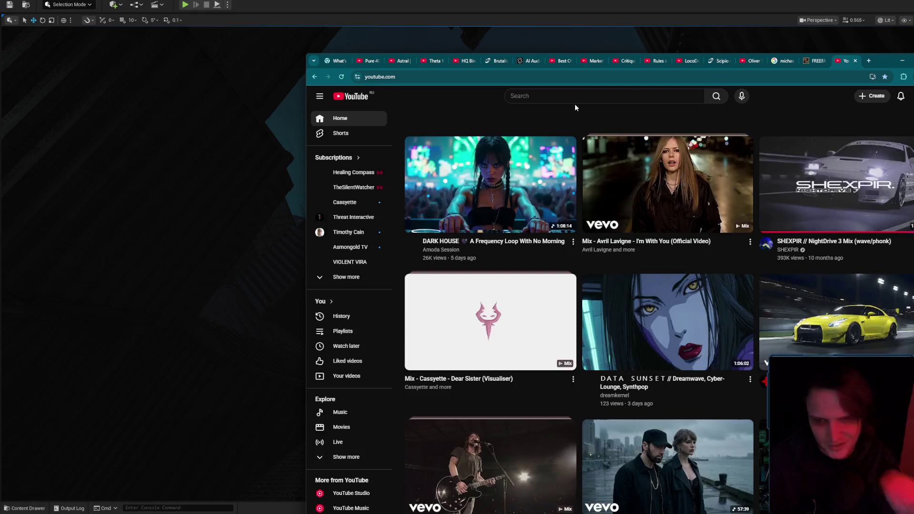
pyautogui.click(570, 97)
pyautogui.write('в')
pyautogui.press('BackSpace')
pyautogui.write('люд')
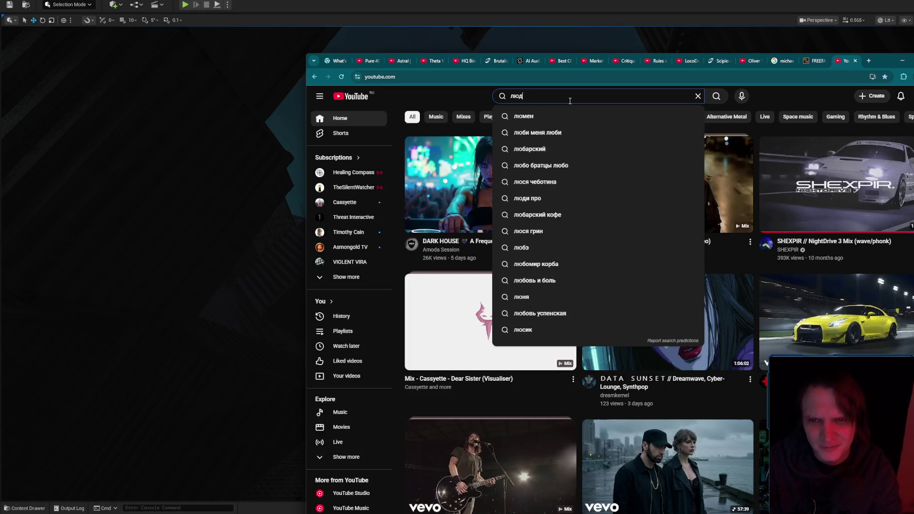
pyautogui.write('и говорят')
pyautogui.press('Return')
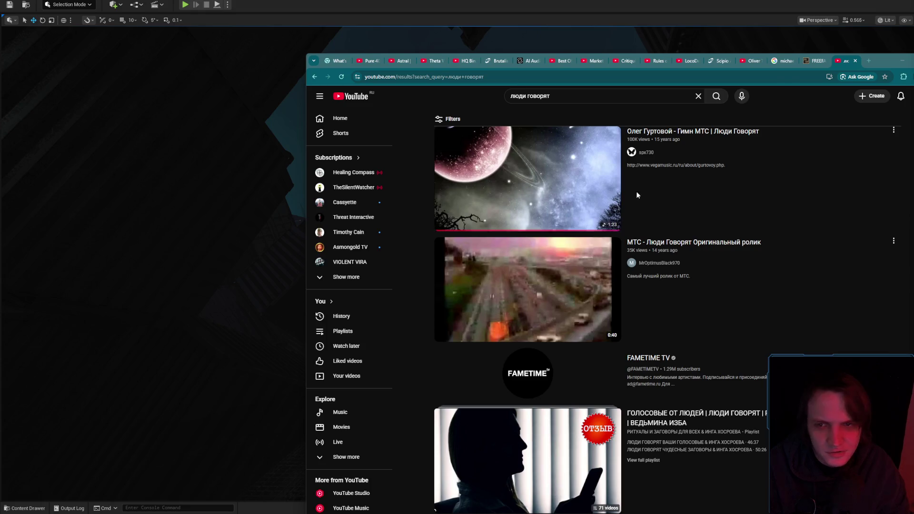
# Play the first result, then refine the query with 'рек' and play 'МТС - Люди Говорят Оригинальный ролик'
pyautogui.click(525, 170)
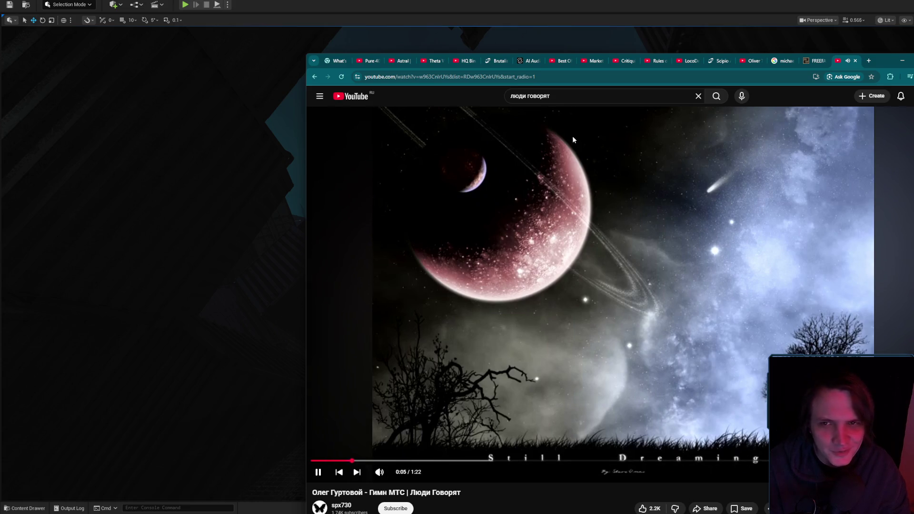
pyautogui.click(572, 96)
pyautogui.write('реклама мтс')
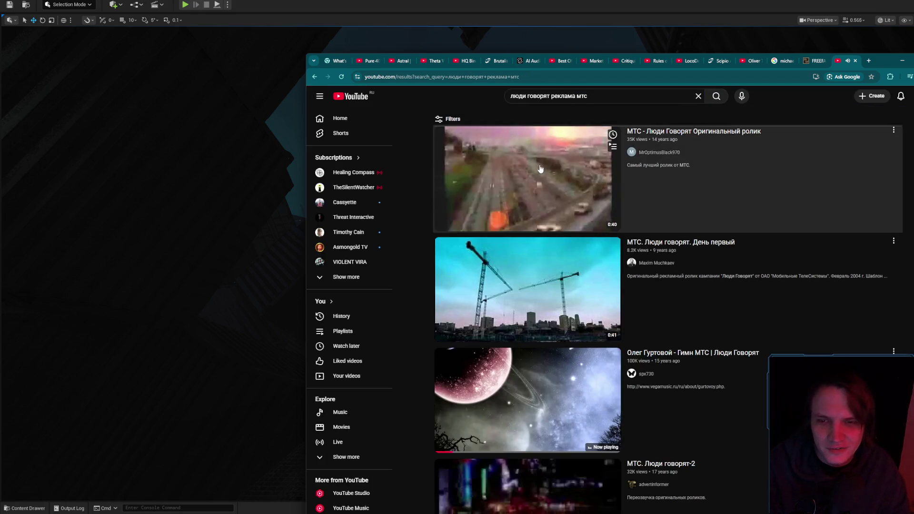
pyautogui.click(540, 168)
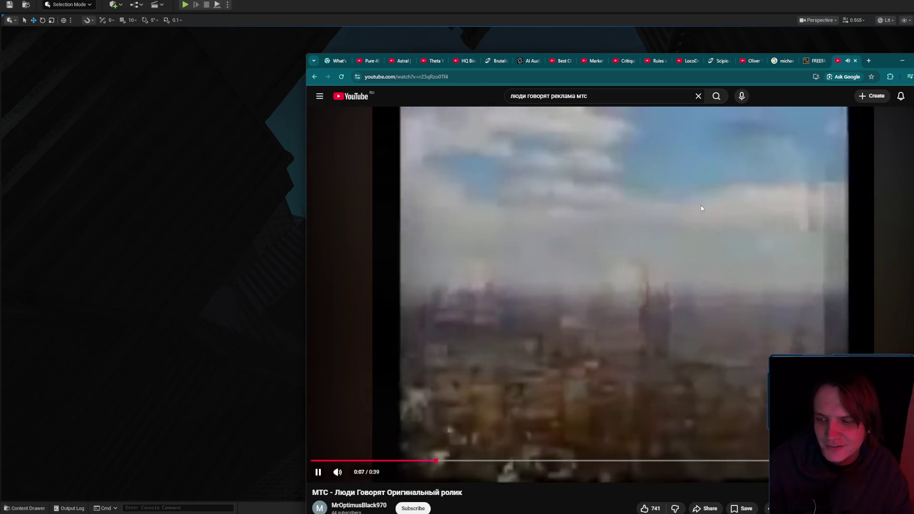
# Play 'МТС. Люди говорят. День первый' from the results, then minimize the browser
pyautogui.hotkey('alt', 'Left')
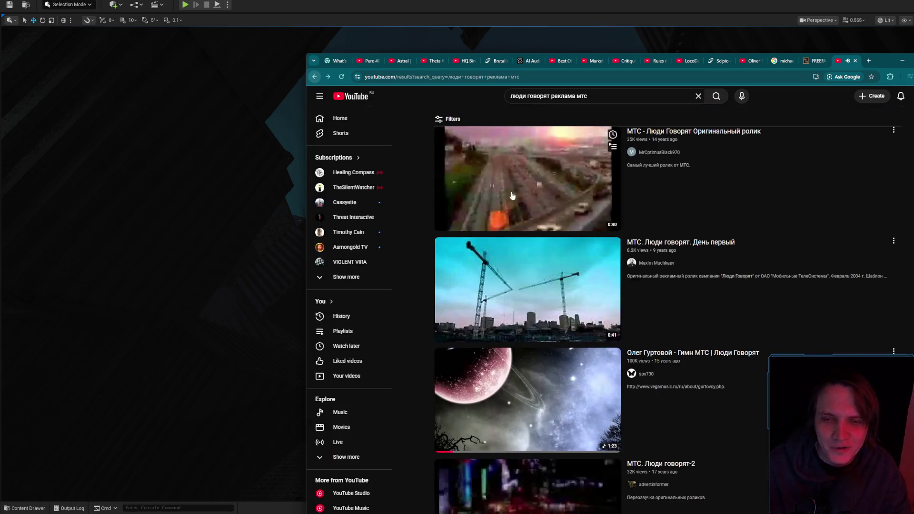
pyautogui.scroll(-2, 739, 273)
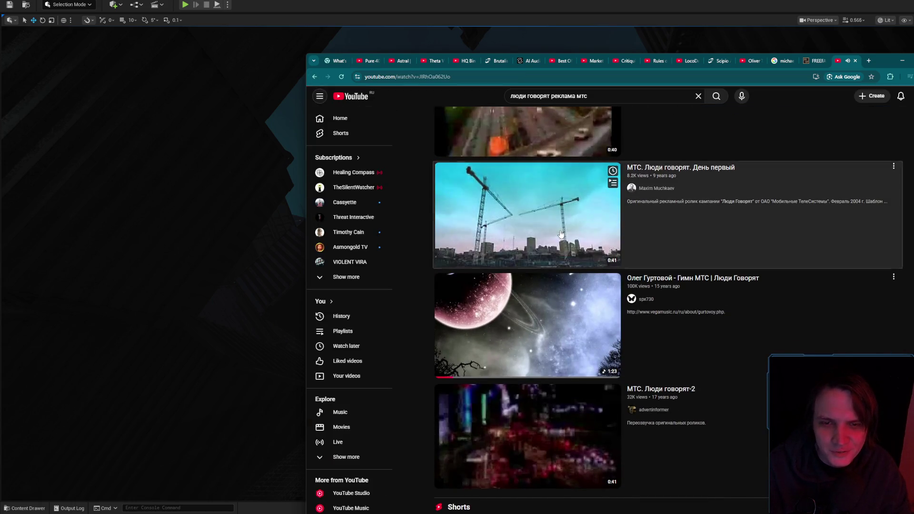
pyautogui.click(562, 237)
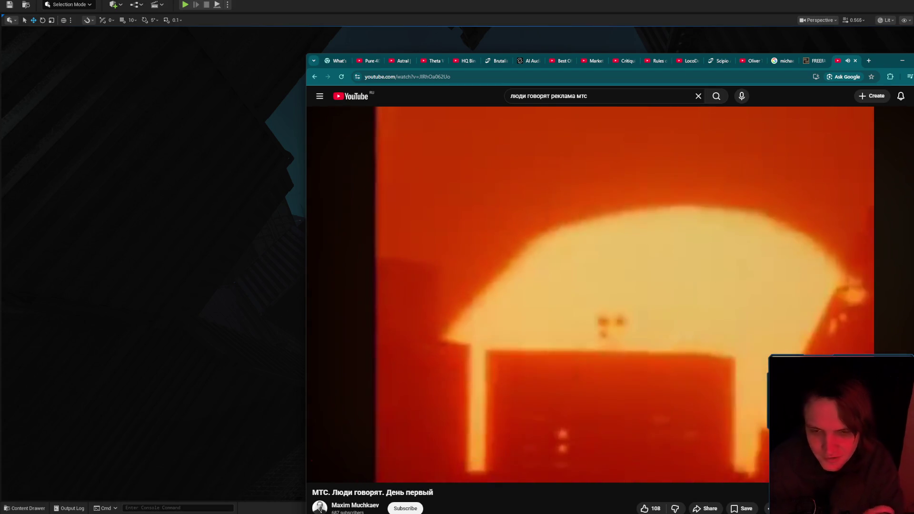
pyautogui.click(555, 183)
pyautogui.click(315, 77)
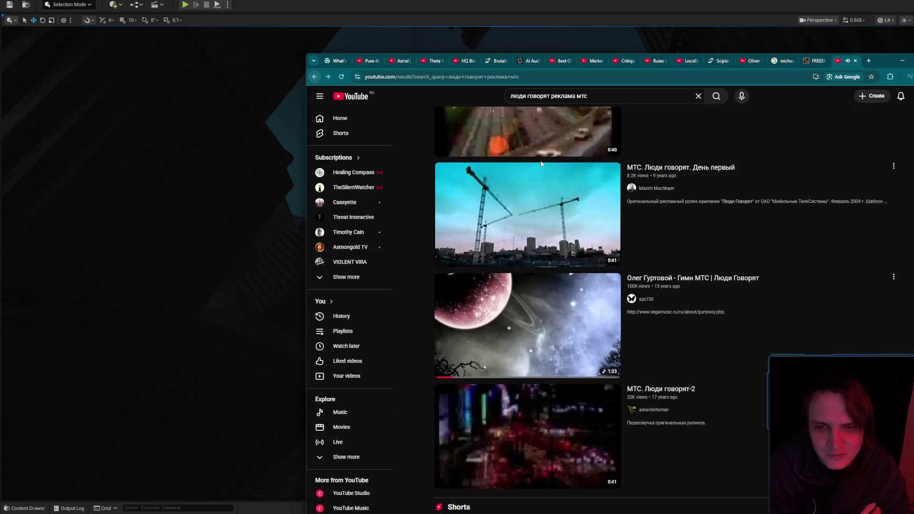
pyautogui.click(902, 61)
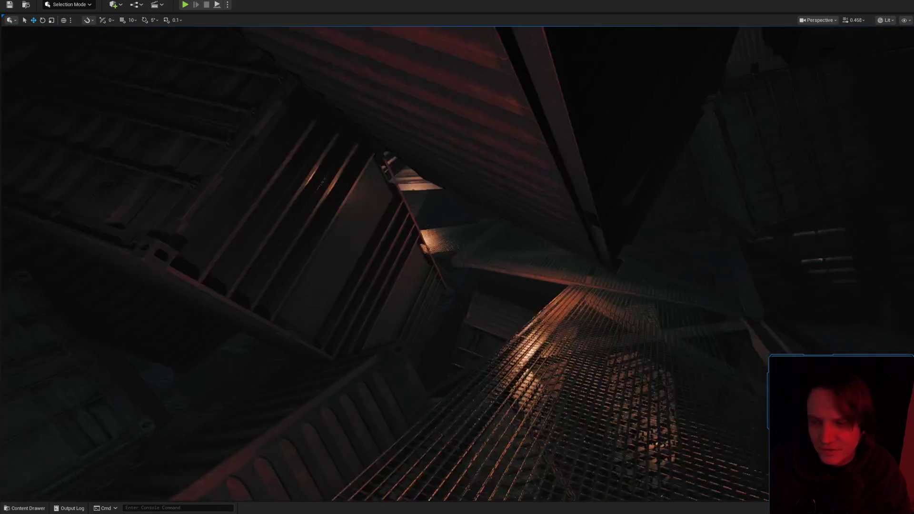
pyautogui.scroll(2, 690, 254)
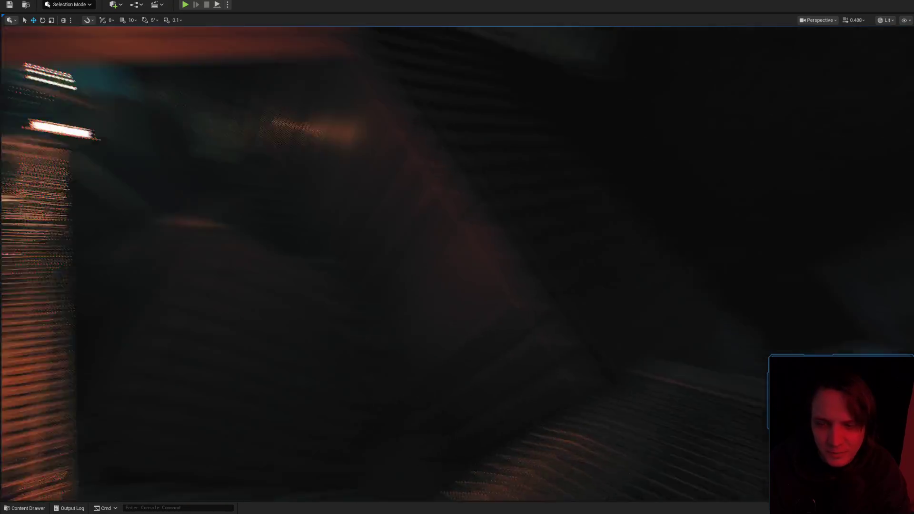
pyautogui.scroll(1, 690, 254)
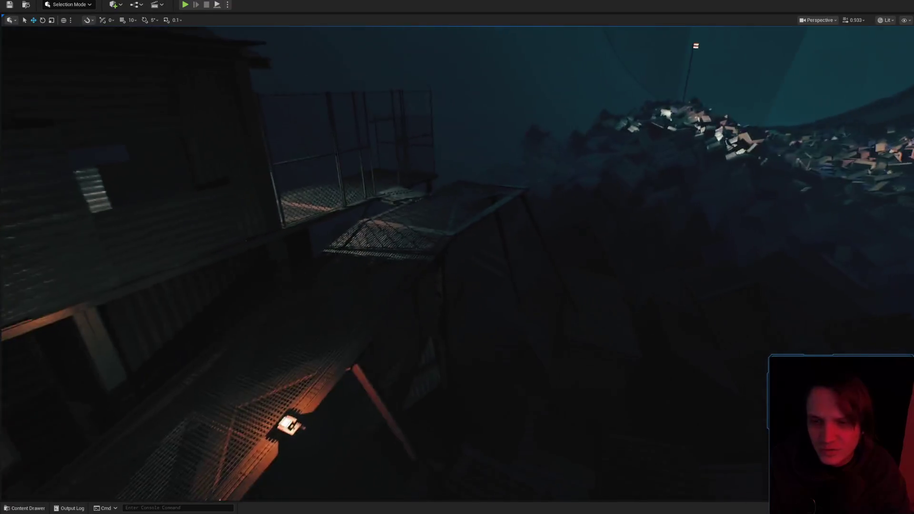
pyautogui.scroll(1, 457, 257)
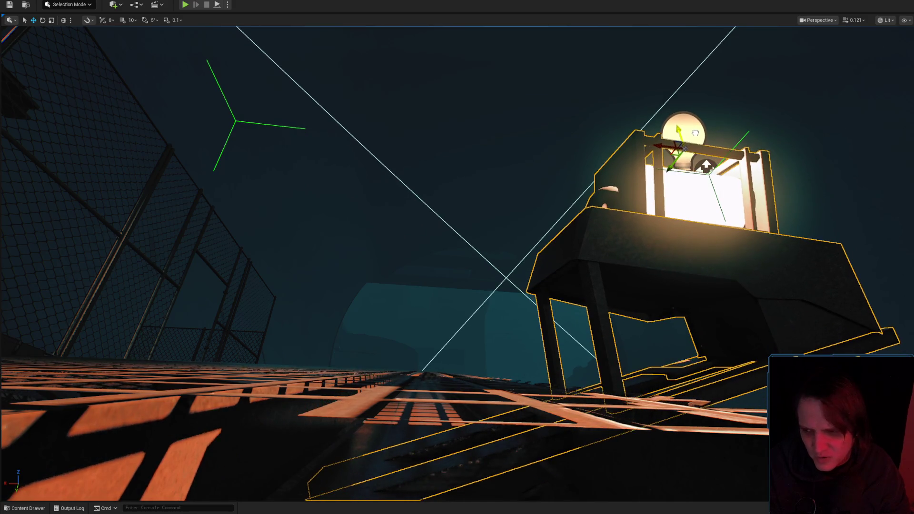
# Raise the lamp-stand fixture higher above the catwalk grating
pyautogui.scroll(3, 643, 219)
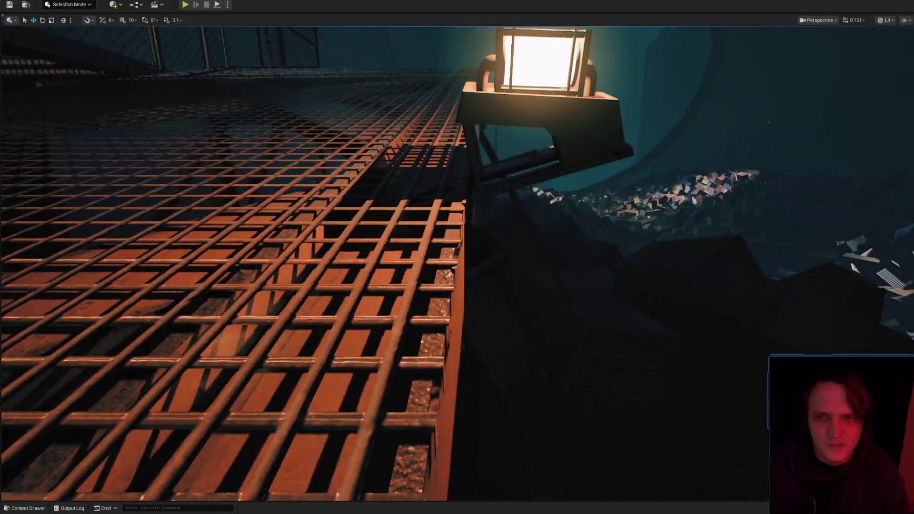
pyautogui.scroll(-2, 457, 261)
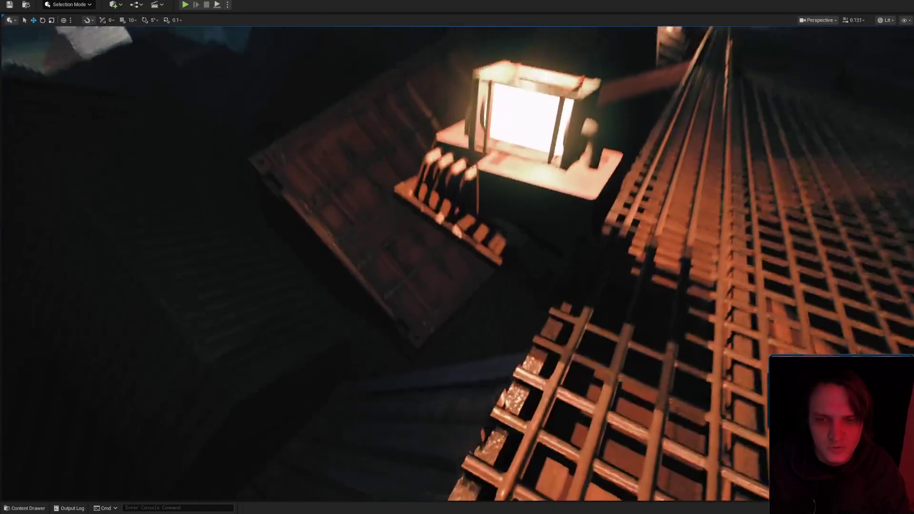
pyautogui.scroll(-2, 457, 262)
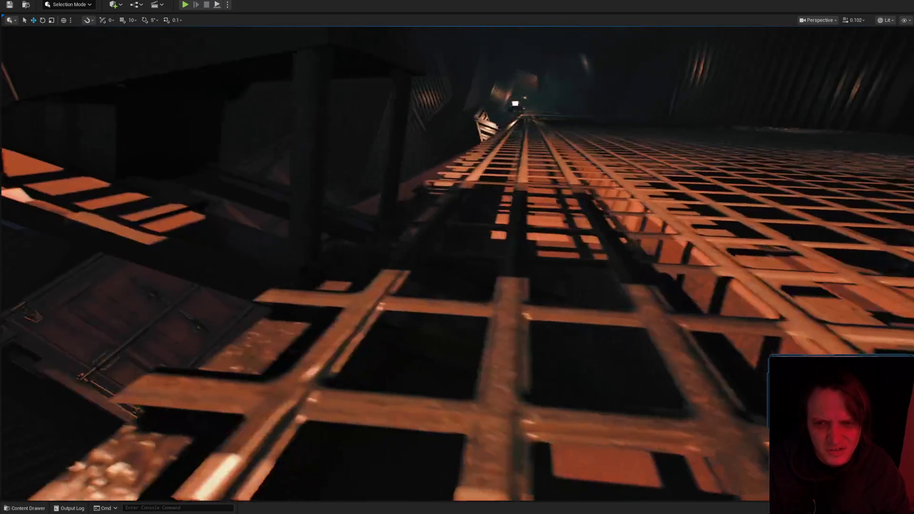
pyautogui.scroll(4, 457, 262)
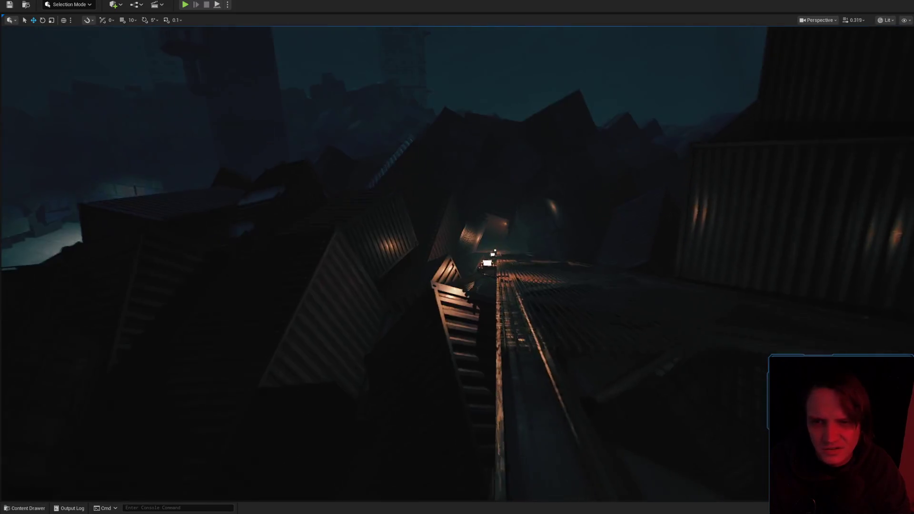
pyautogui.scroll(-3, 457, 262)
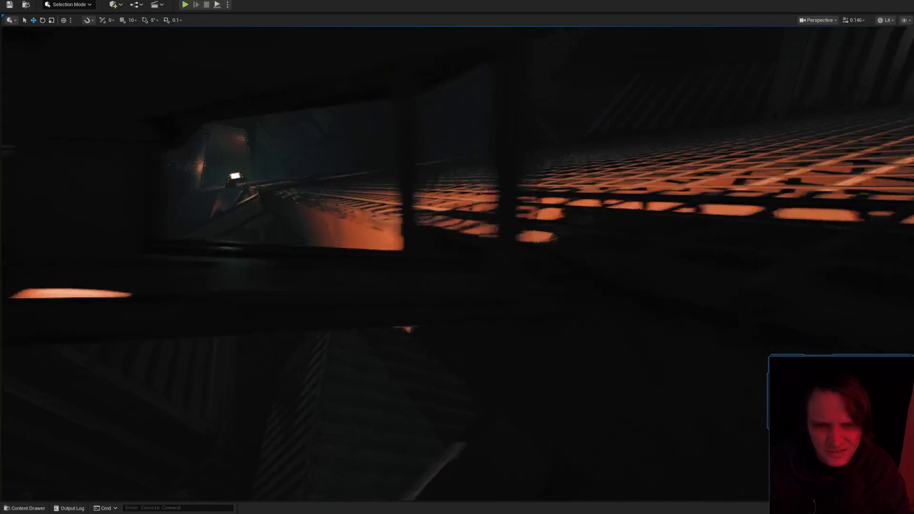
pyautogui.scroll(1, 457, 262)
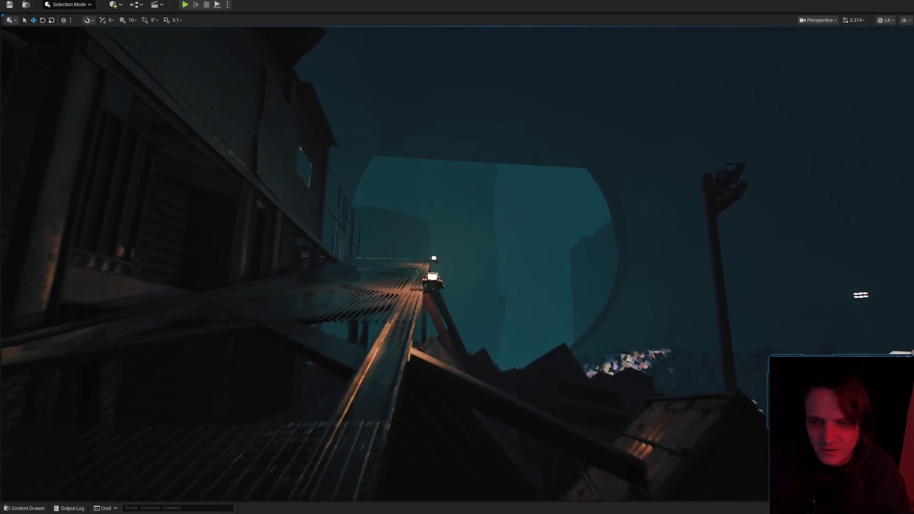
pyautogui.scroll(2, 457, 262)
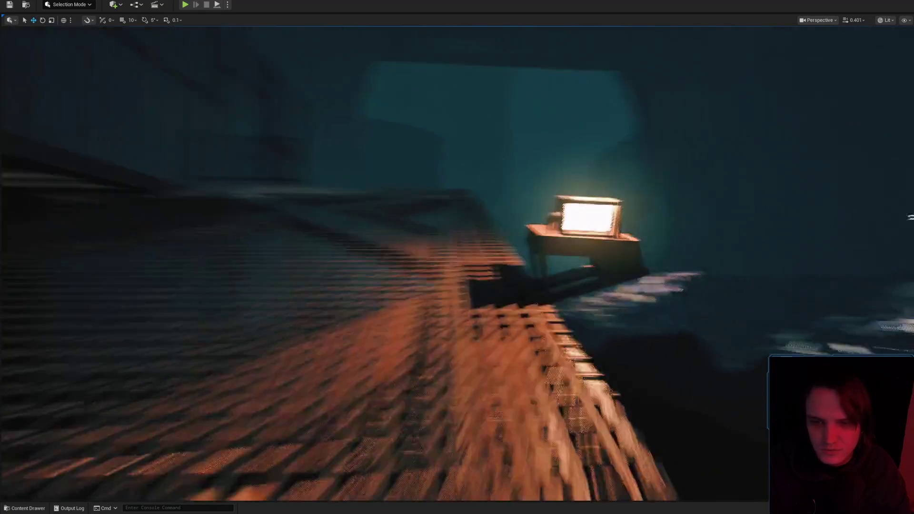
pyautogui.scroll(3, 457, 262)
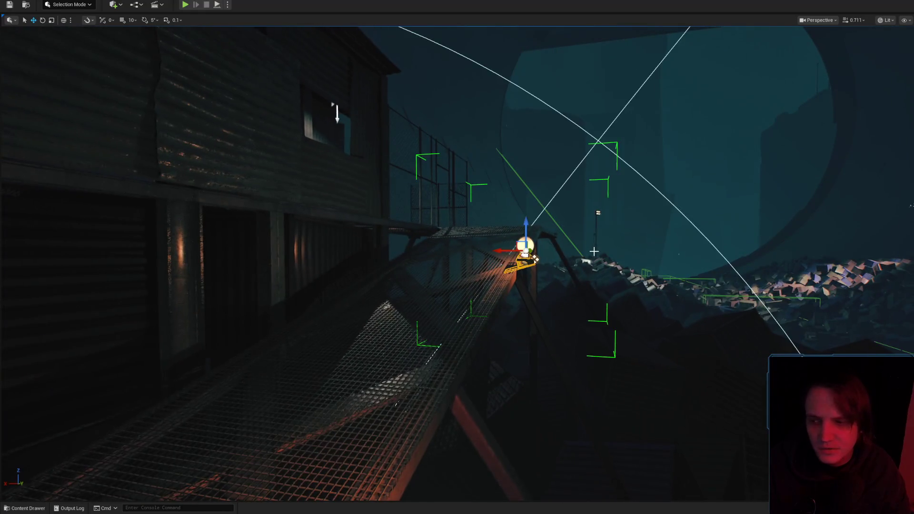
pyautogui.scroll(8, 588, 249)
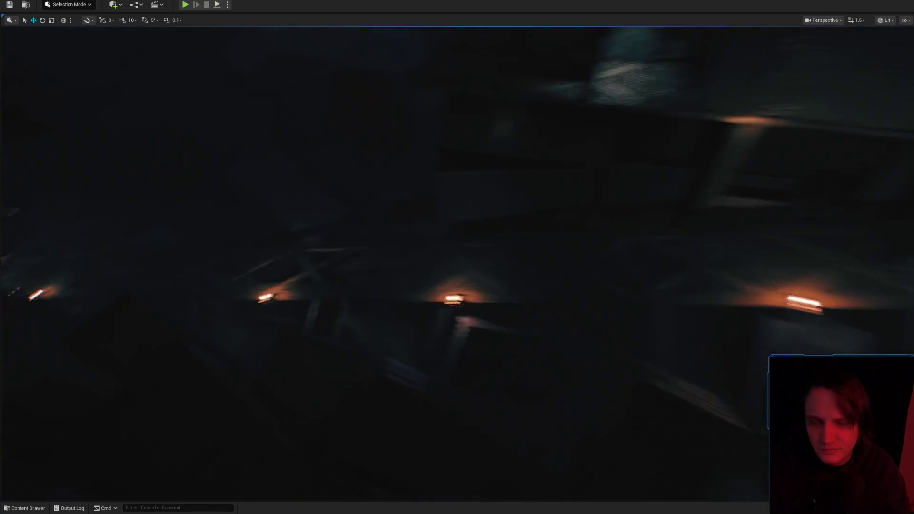
pyautogui.scroll(-3, 457, 262)
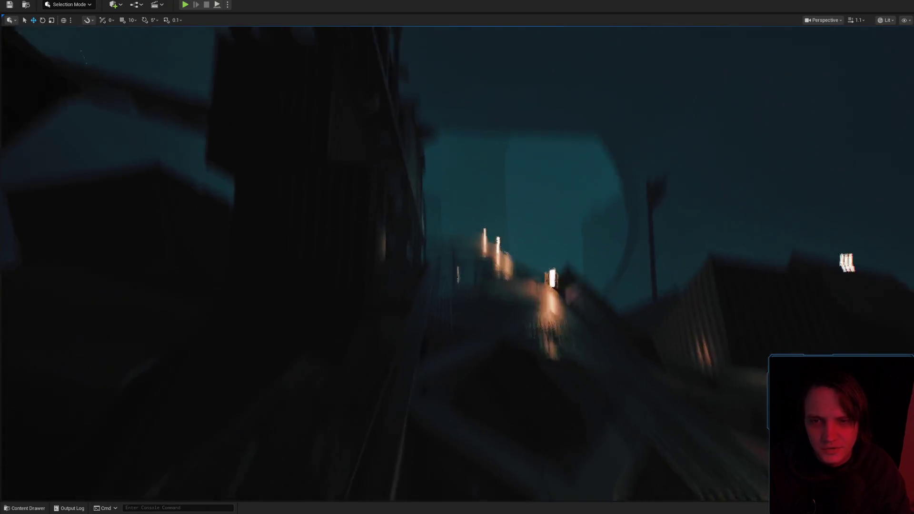
pyautogui.scroll(2, 457, 262)
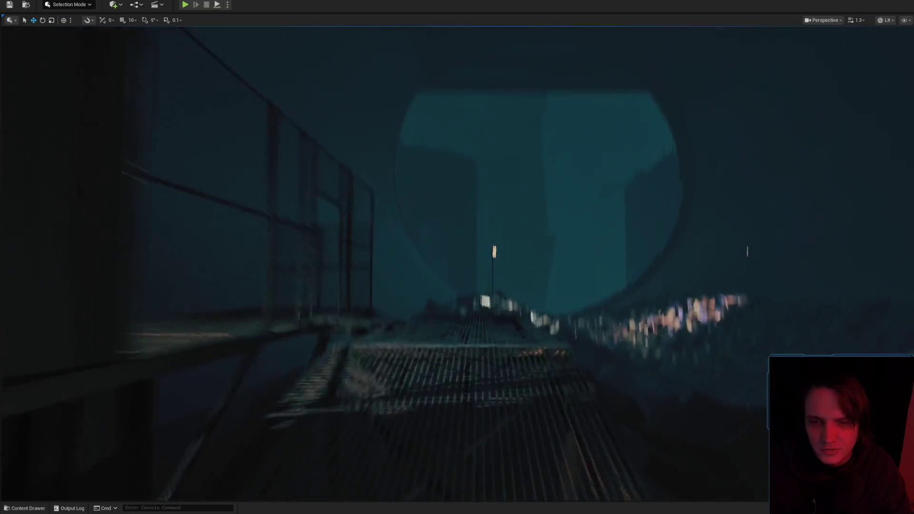
pyautogui.scroll(3, 457, 261)
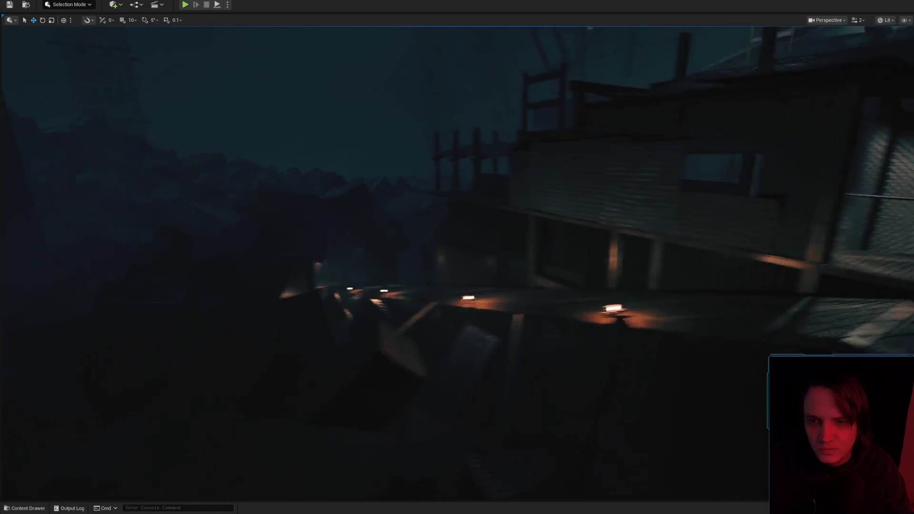
pyautogui.scroll(1, 457, 261)
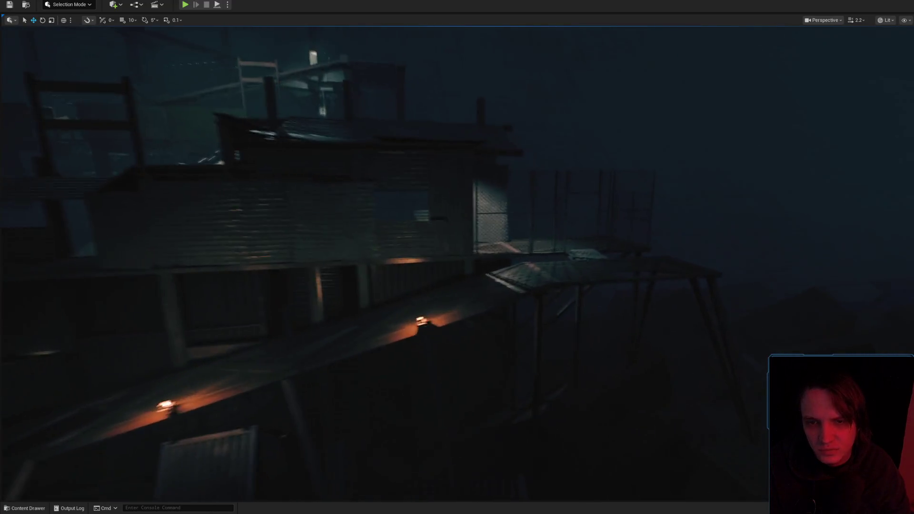
pyautogui.scroll(-2, 581, 286)
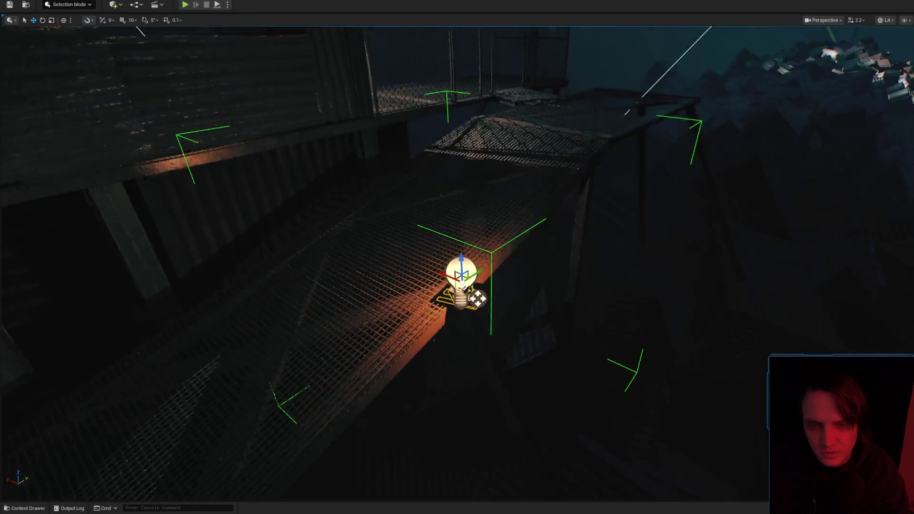
pyautogui.scroll(-2, 457, 262)
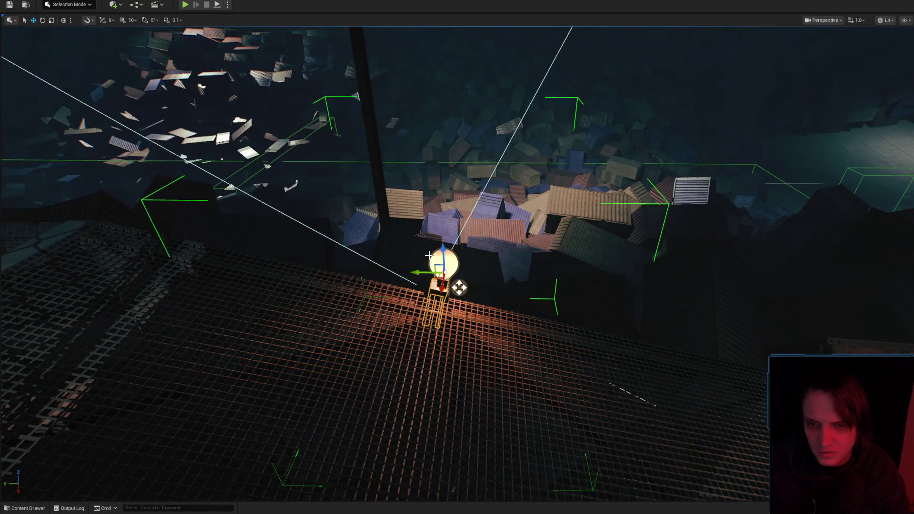
pyautogui.scroll(2, 433, 291)
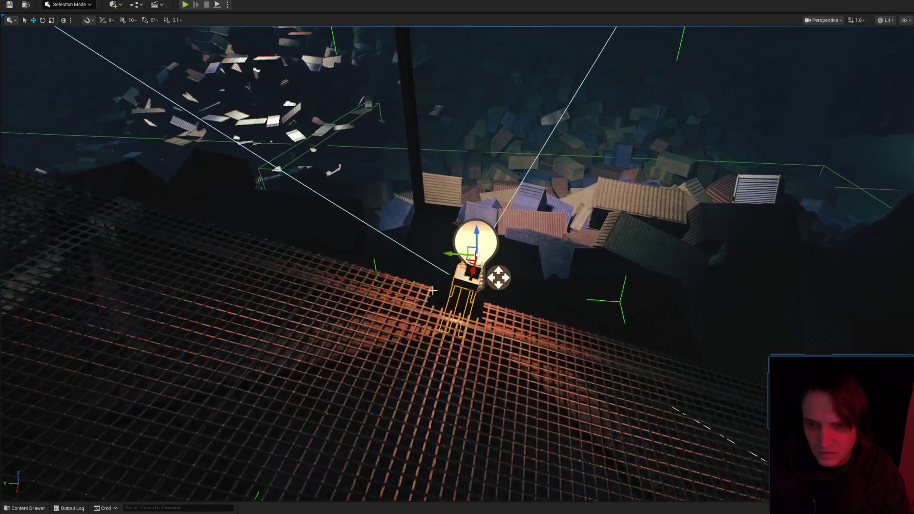
pyautogui.scroll(-3, 445, 248)
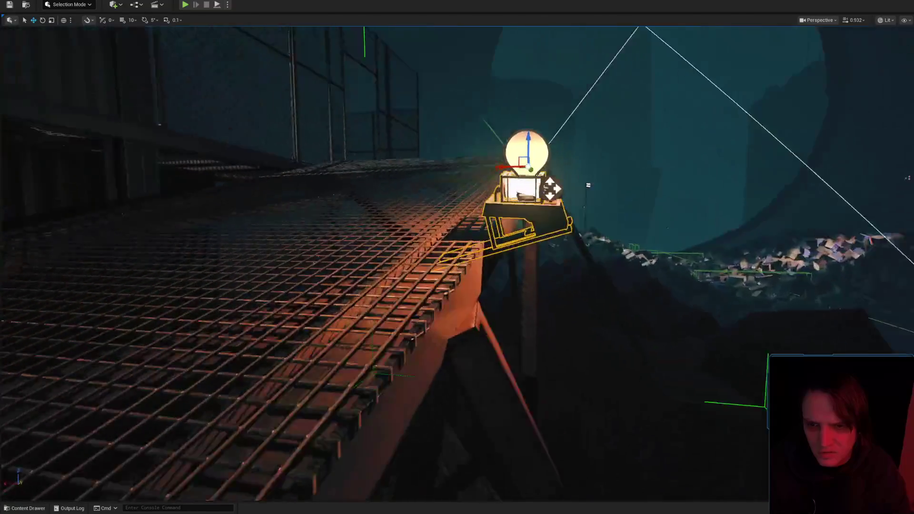
pyautogui.scroll(-3, 550, 232)
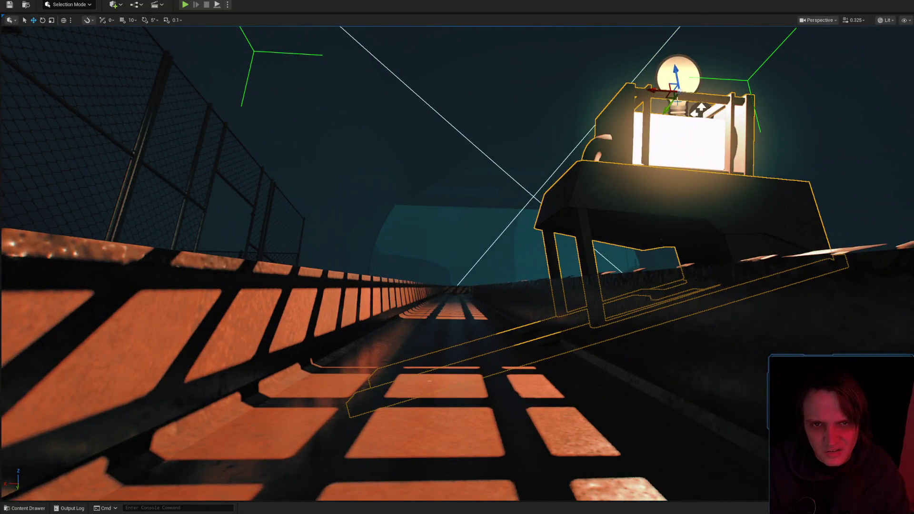
pyautogui.moveTo(677, 101); pyautogui.dragTo(678, 42)
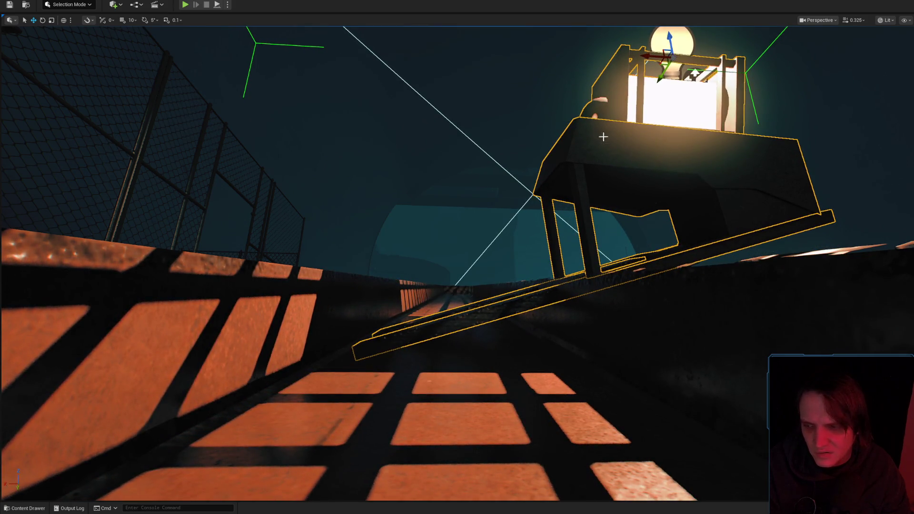
pyautogui.scroll(-2, 614, 122)
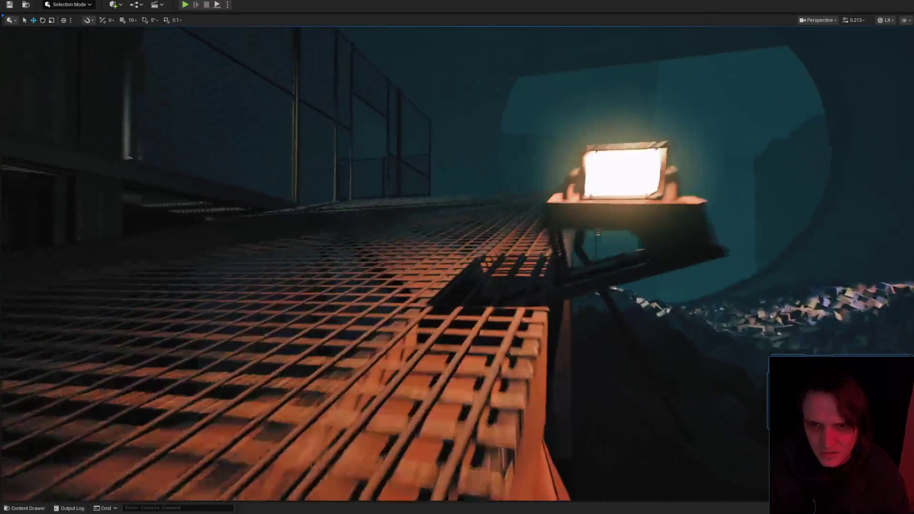
pyautogui.scroll(3, 457, 257)
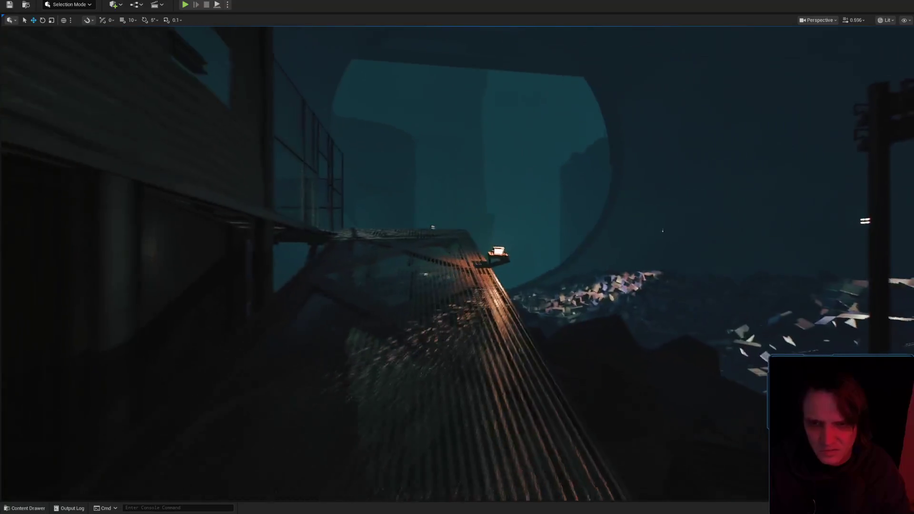
pyautogui.scroll(1, 599, 157)
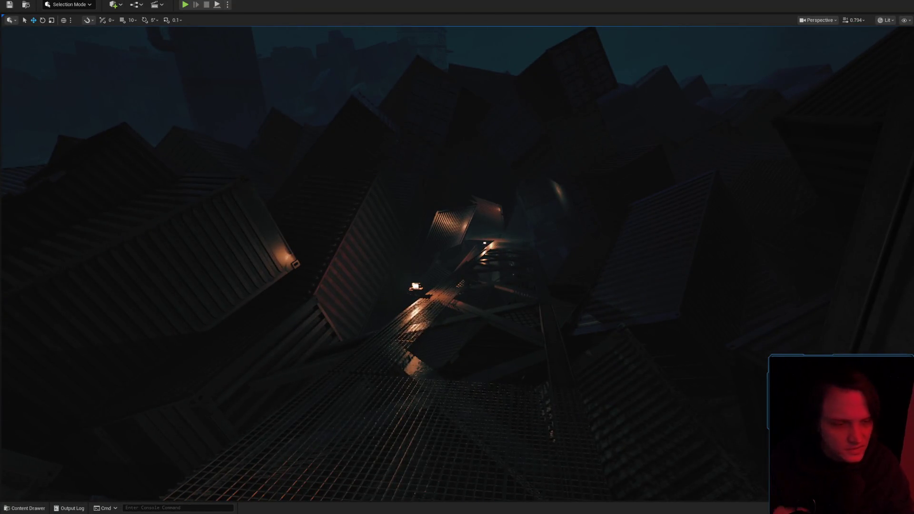
# Save all modified content in the Level_3_Game map, then bring up the Lamps material assets
pyautogui.hotkey('ctrl', 's')
pyautogui.click(685, 334)
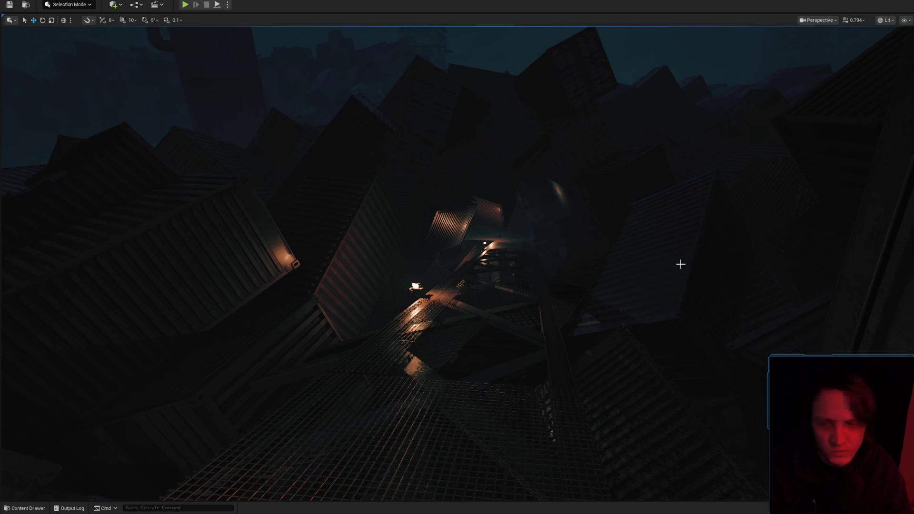
pyautogui.scroll(2, 677, 263)
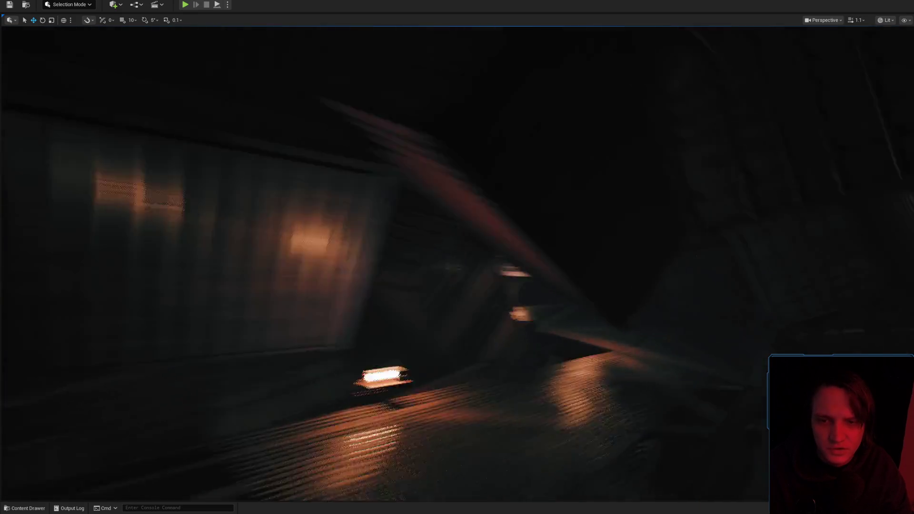
pyautogui.scroll(-2, 661, 264)
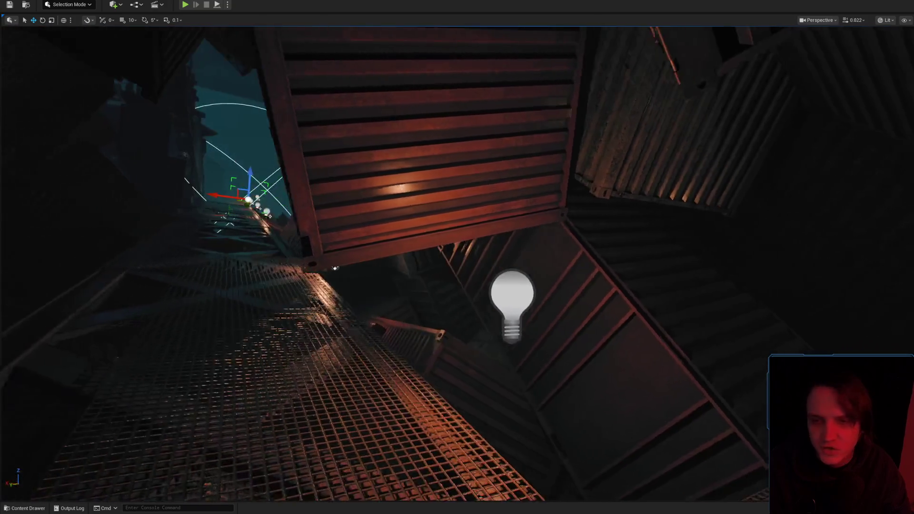
pyautogui.scroll(-1, 523, 242)
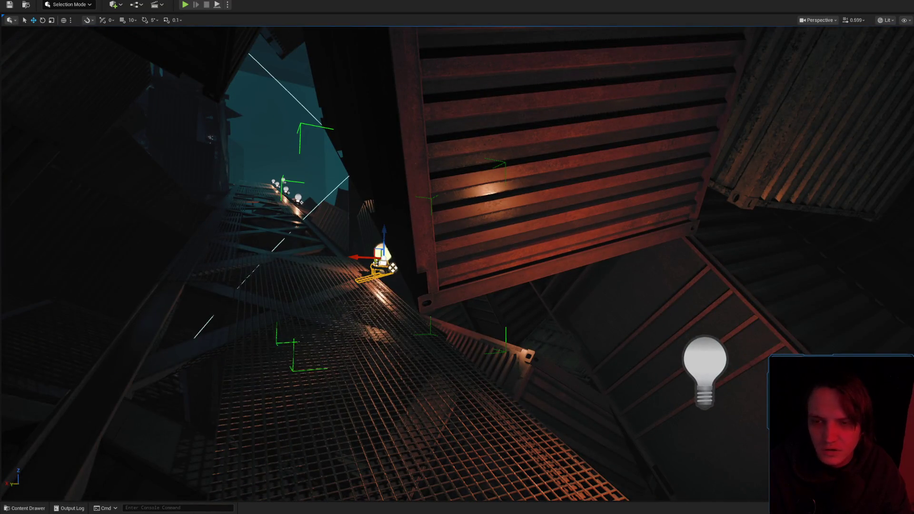
pyautogui.hotkey('ctrl', 'space')
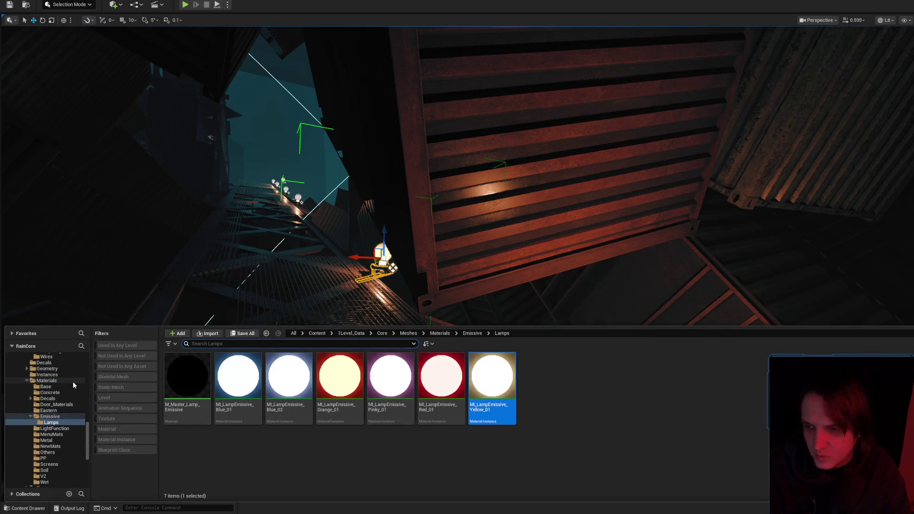
# Filter the whole Content folder to static meshes matching 'light'
pyautogui.click(30, 363)
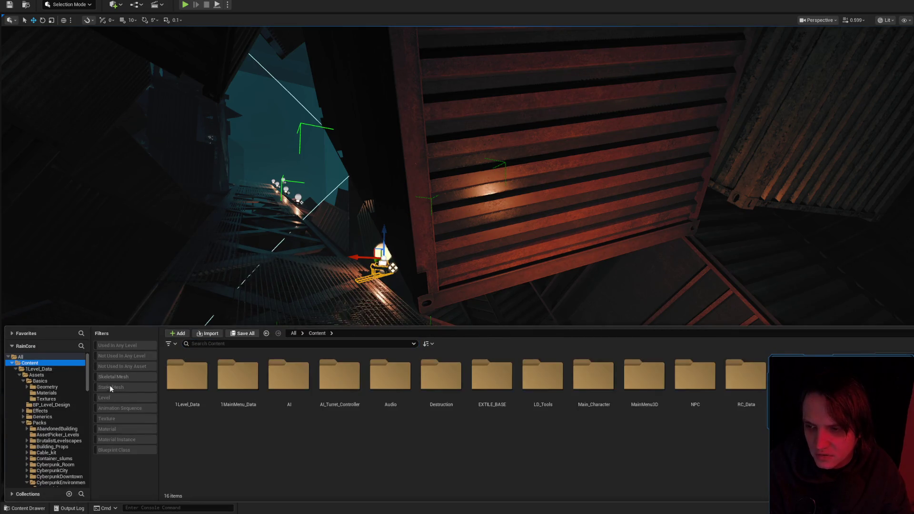
pyautogui.click(111, 387)
pyautogui.click(250, 345)
pyautogui.write('дшпр')
pyautogui.press('BackSpace')
pyautogui.press('BackSpace')
pyautogui.press('BackSpace')
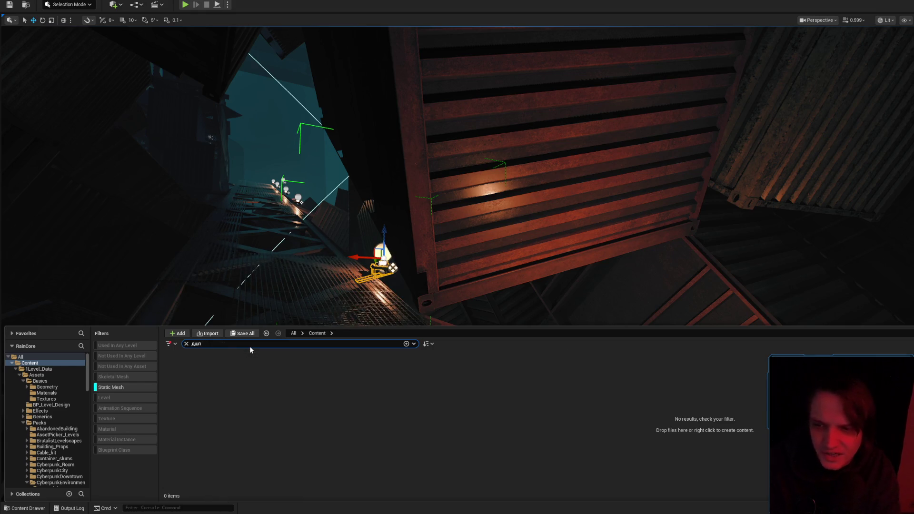
pyautogui.write('light')
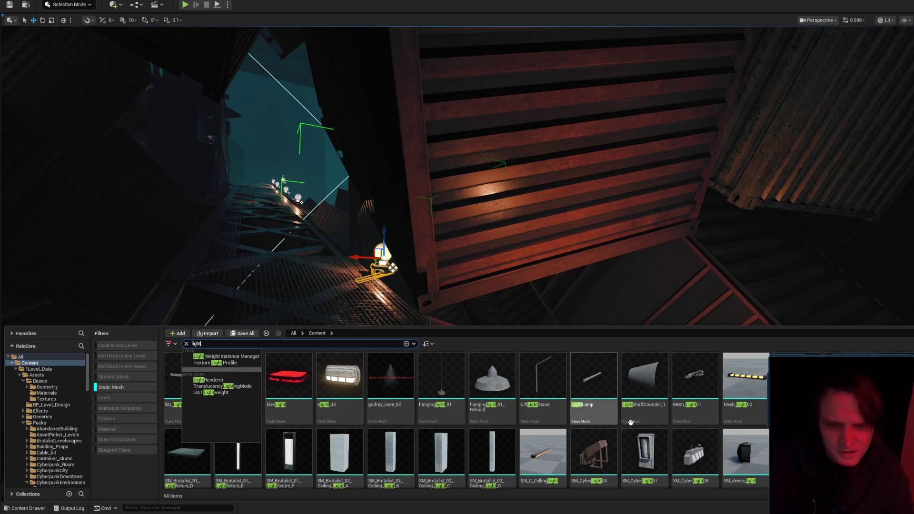
# Drag SM_device_light from the results onto the rusty container wall
pyautogui.moveTo(751, 390)
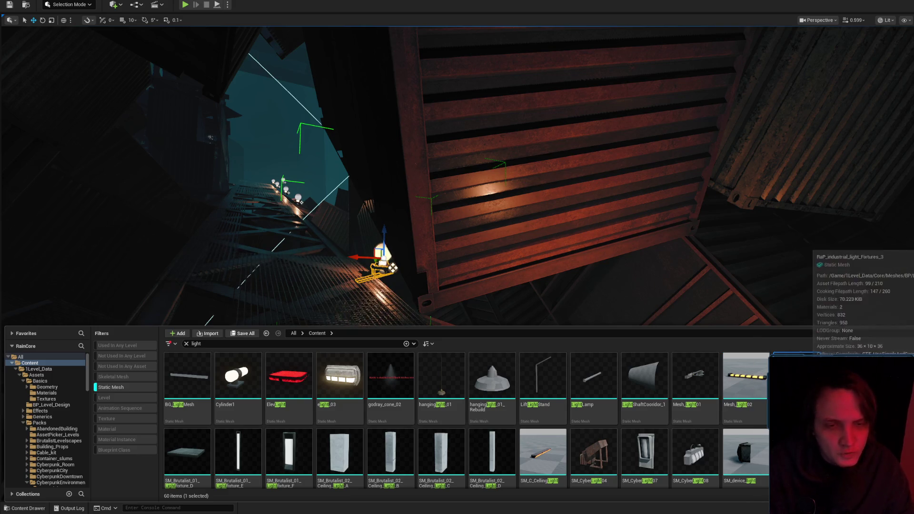
pyautogui.scroll(-2, 492, 437)
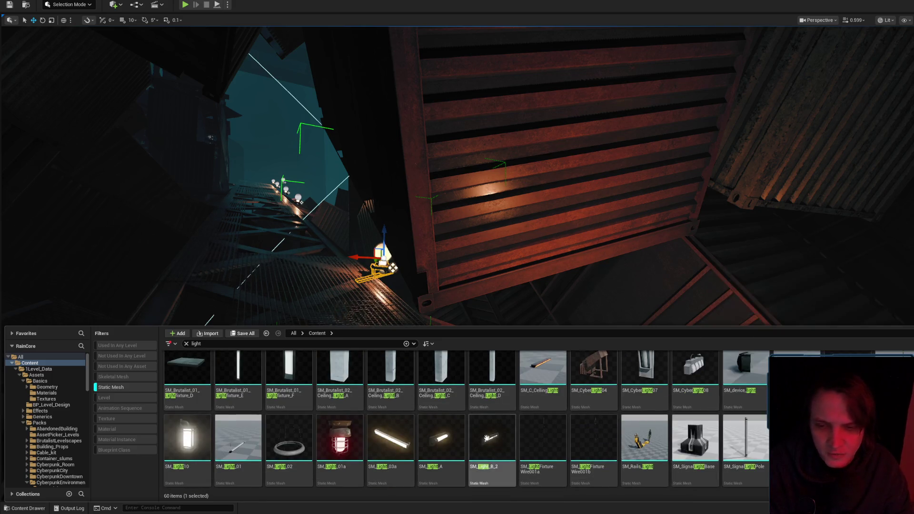
pyautogui.moveTo(455, 450)
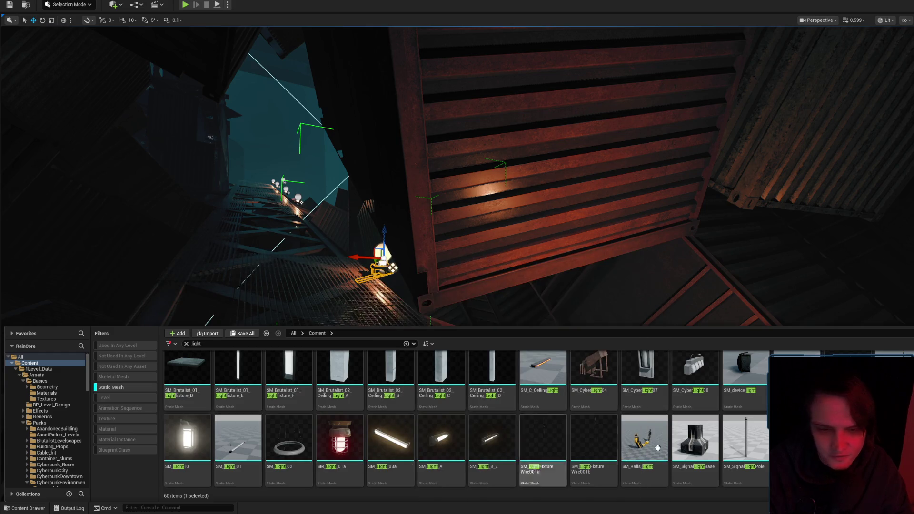
pyautogui.scroll(2, 695, 438)
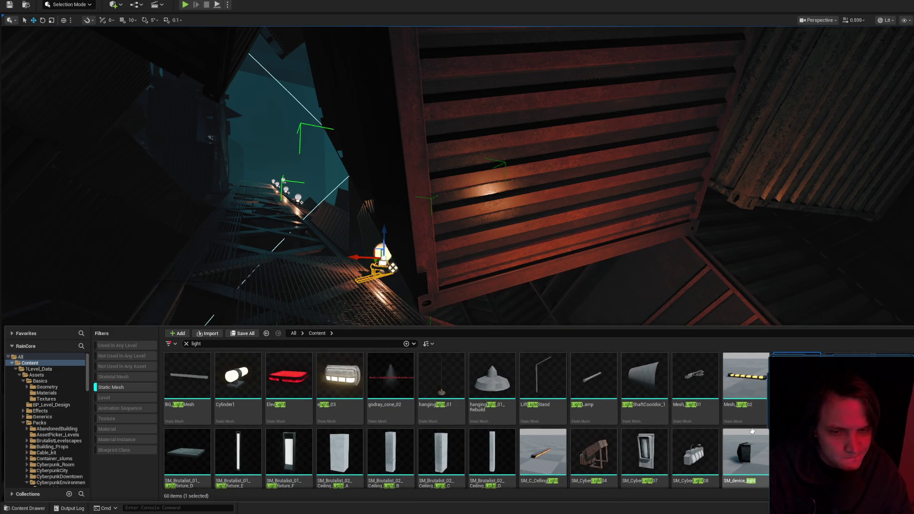
pyautogui.moveTo(753, 431)
pyautogui.mouseDown()
pyautogui.moveTo(618, 247)
pyautogui.moveTo(556, 222)
pyautogui.mouseUp()
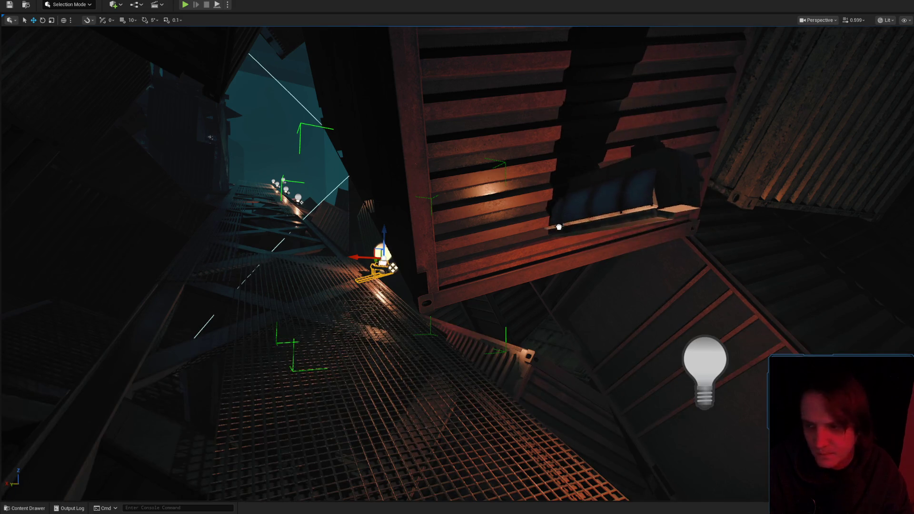
pyautogui.scroll(6, 601, 252)
pyautogui.press('w')
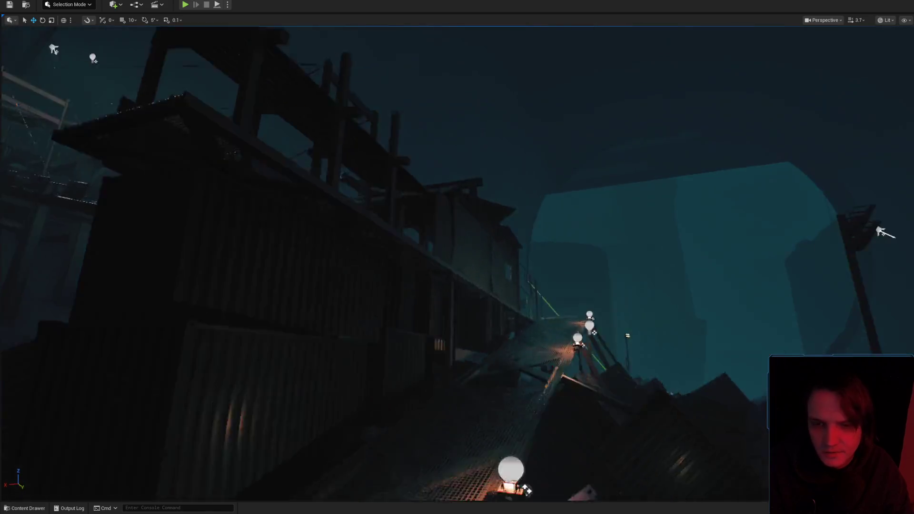
pyautogui.press('w')
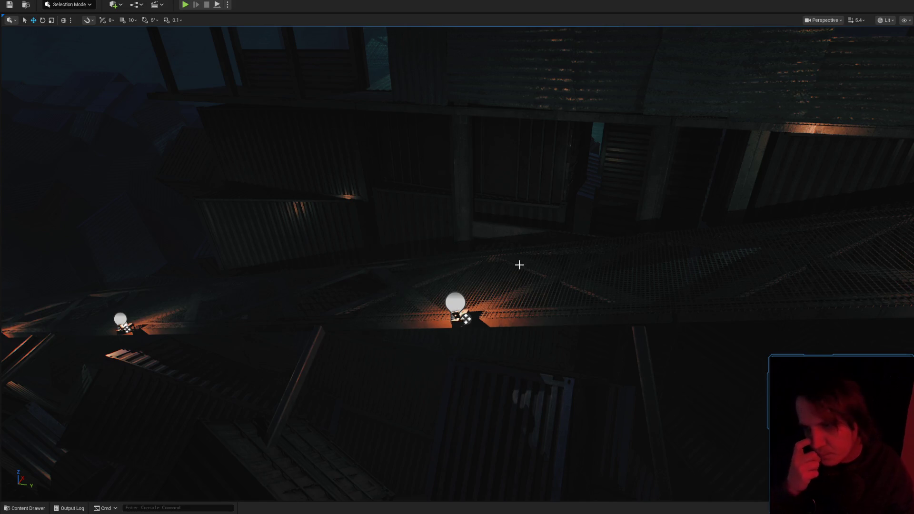
pyautogui.scroll(5, 520, 265)
pyautogui.press('w')
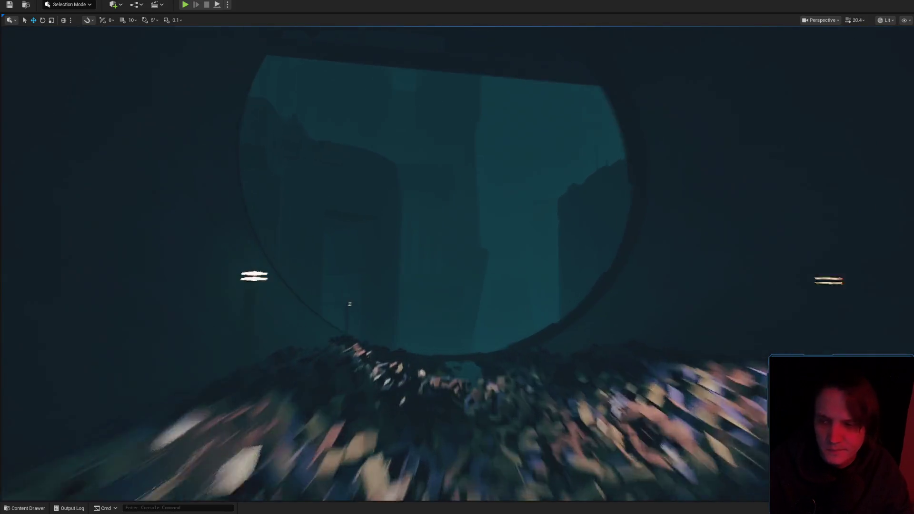
pyautogui.press('w')
pyautogui.scroll(-2, 457, 261)
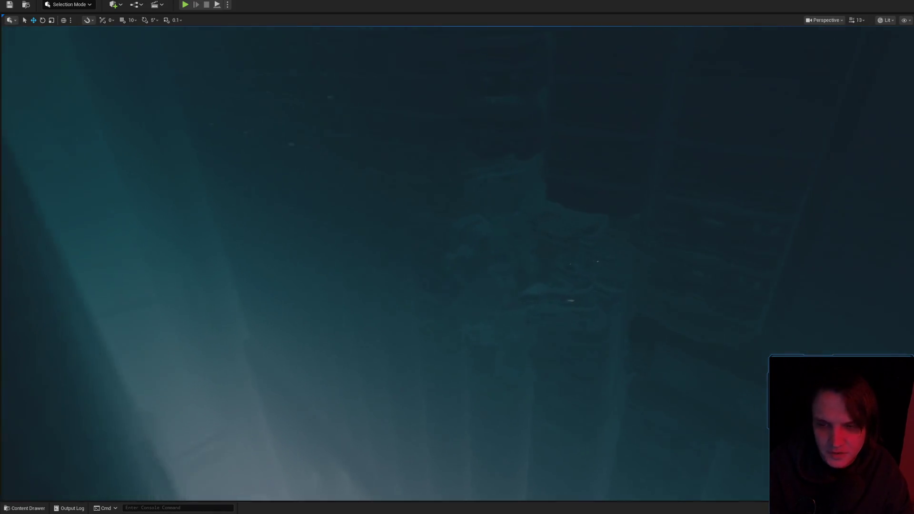
pyautogui.press('s')
pyautogui.scroll(-3, 457, 262)
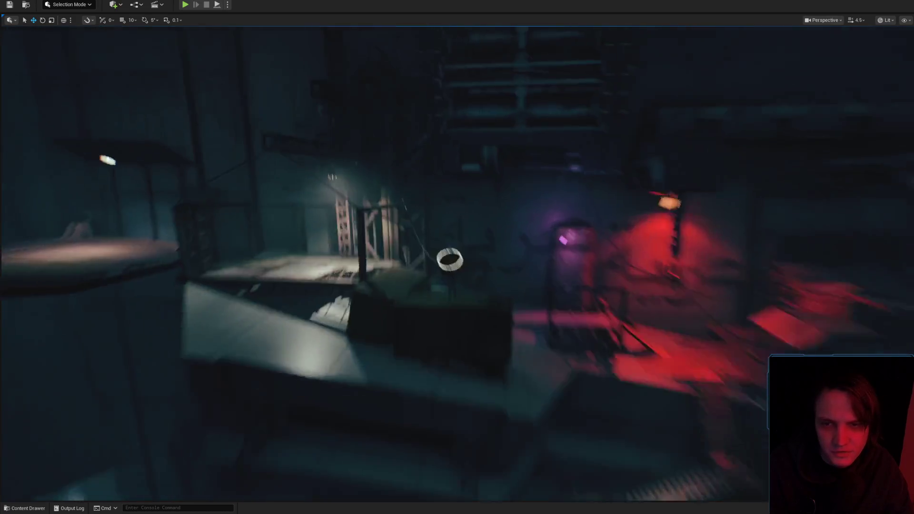
pyautogui.press('w')
pyautogui.scroll(-3, 457, 258)
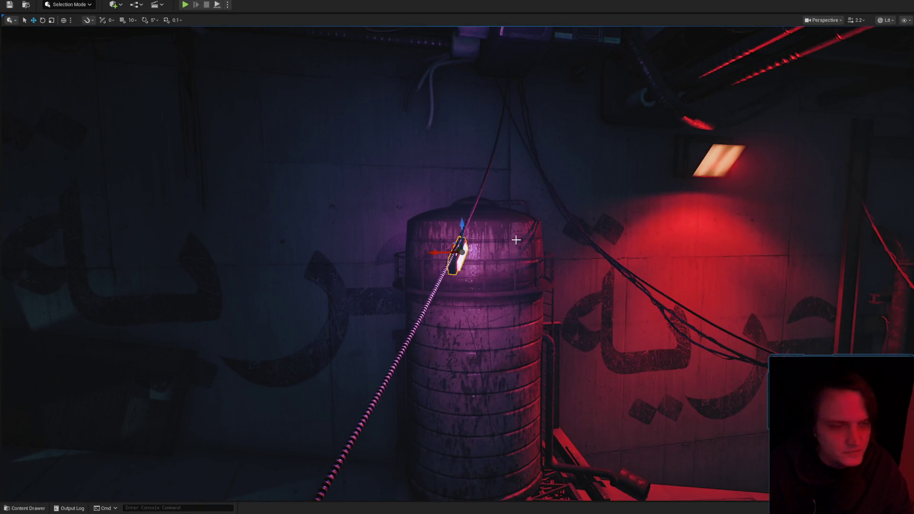
pyautogui.hotkey('ctrl', 'space')
pyautogui.moveTo(644, 264); pyautogui.dragTo(821, 353)
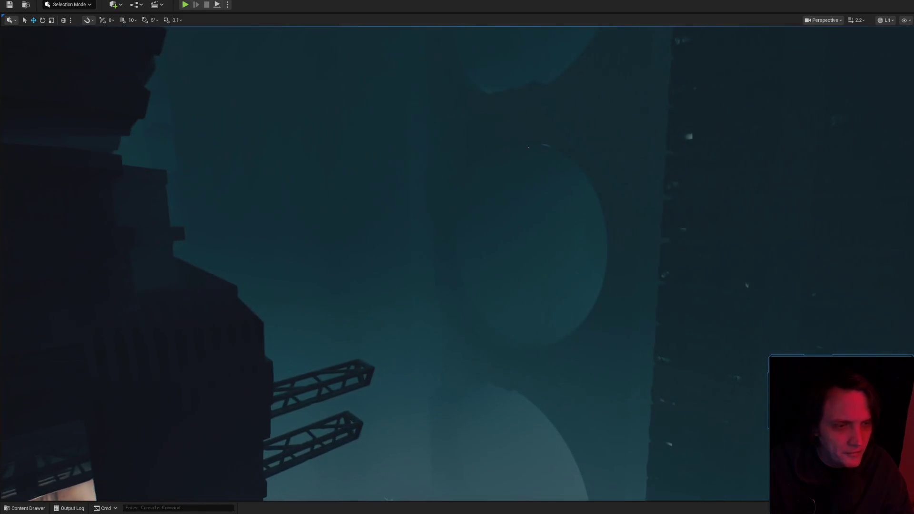
pyautogui.scroll(2, 457, 258)
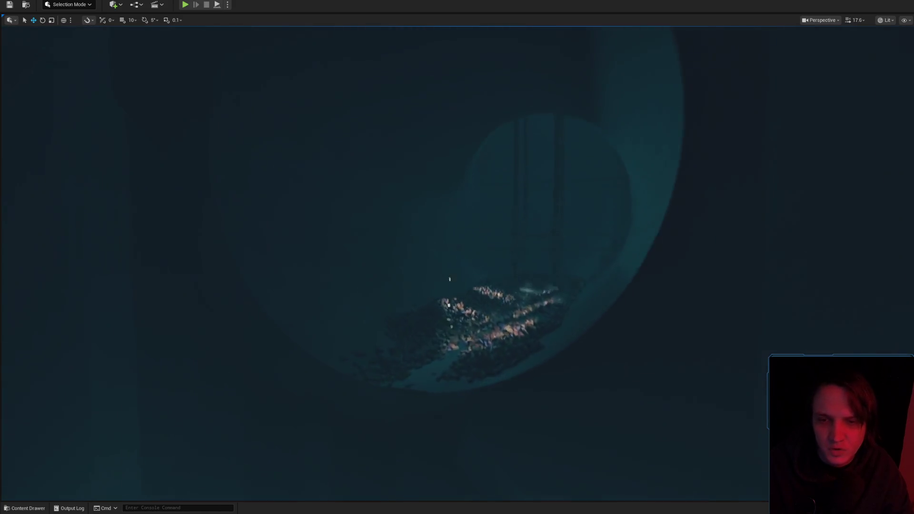
pyautogui.scroll(-2, 457, 257)
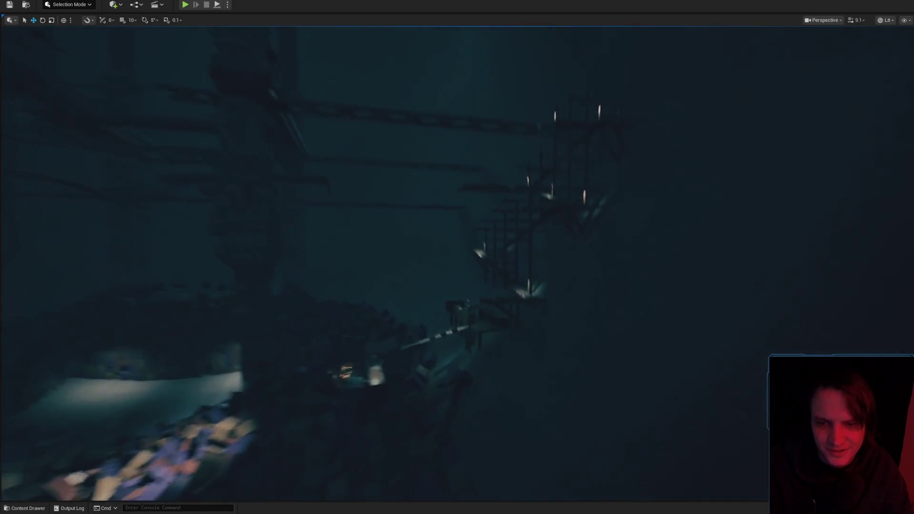
pyautogui.scroll(-4, 457, 257)
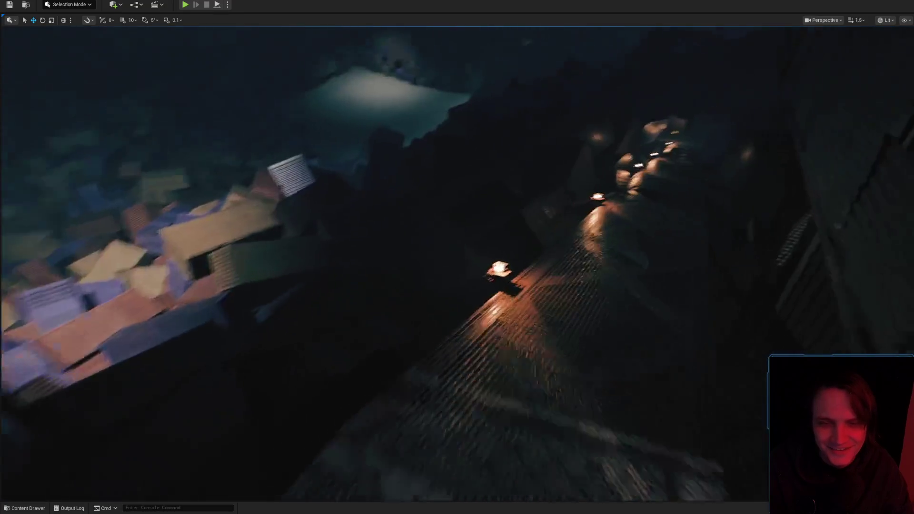
pyautogui.scroll(-1, 457, 257)
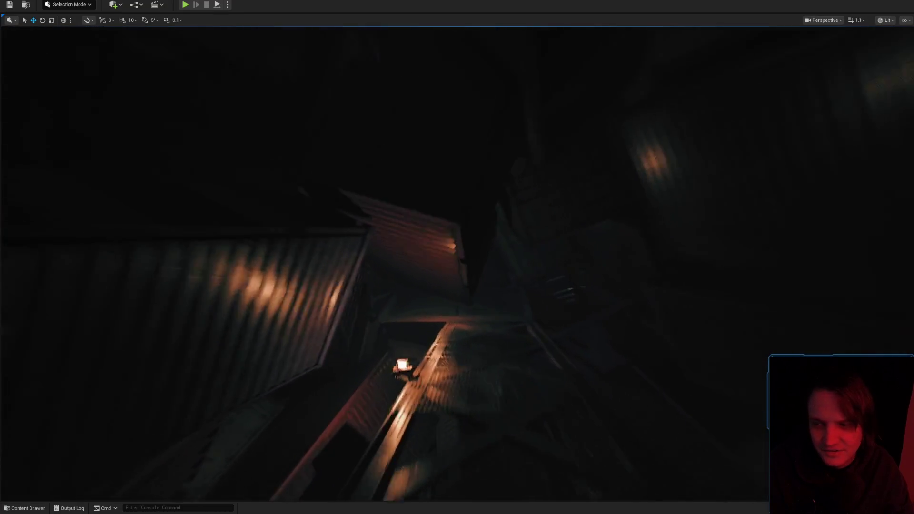
pyautogui.scroll(-1, 457, 257)
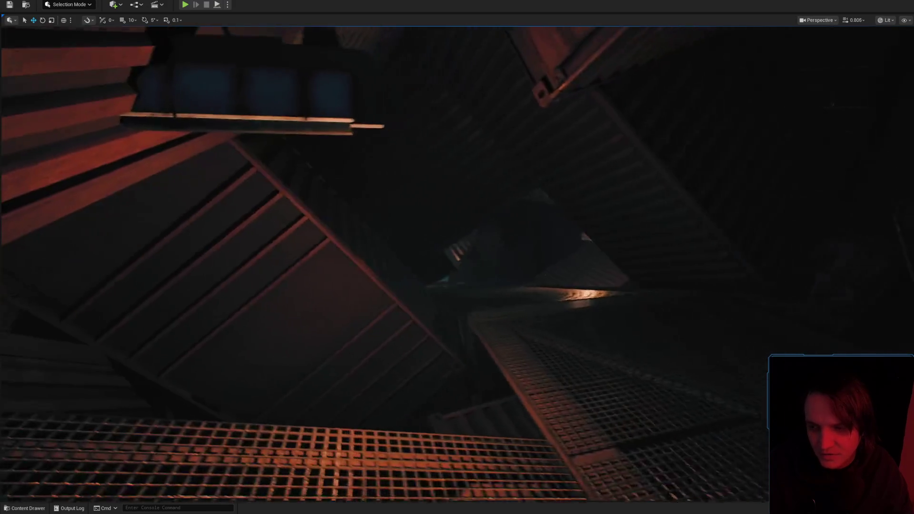
pyautogui.press('w')
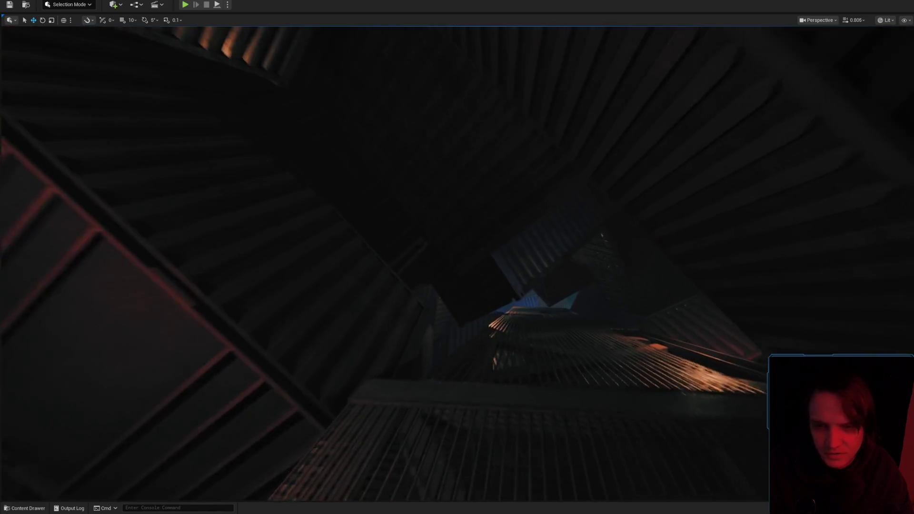
pyautogui.press('w')
pyautogui.press('w')
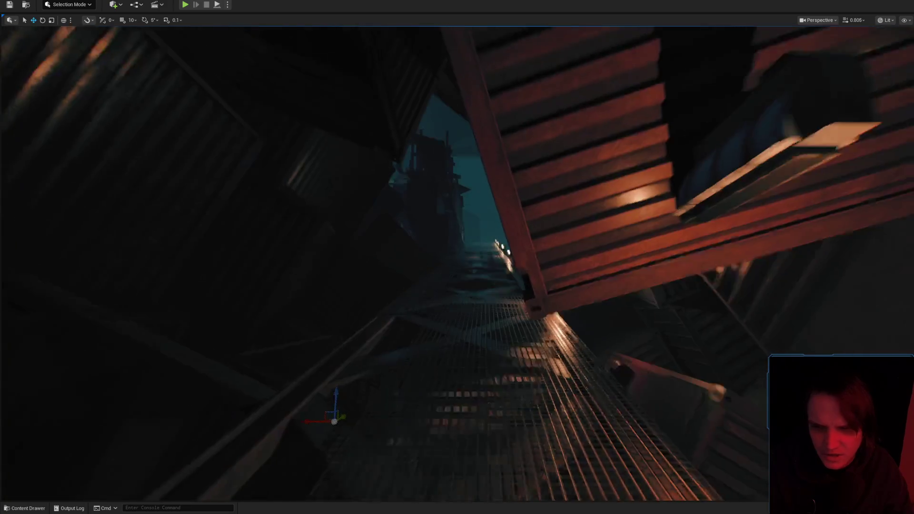
pyautogui.press('w')
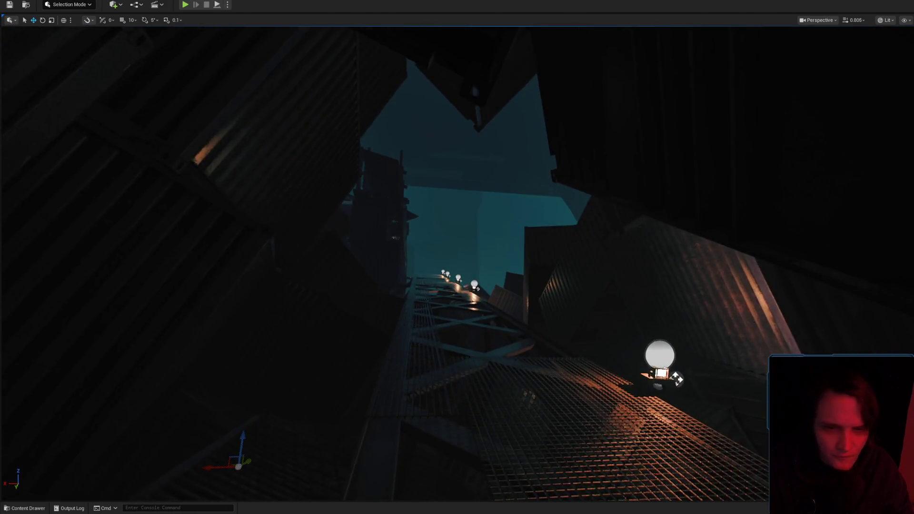
pyautogui.press('s')
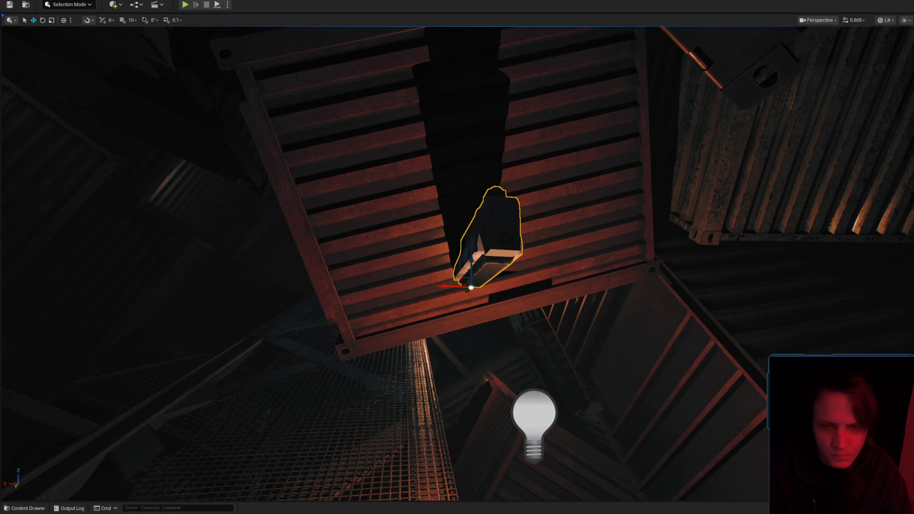
# Move the fixture down in front of its light and tilt it to a steeper angle
pyautogui.press('s')
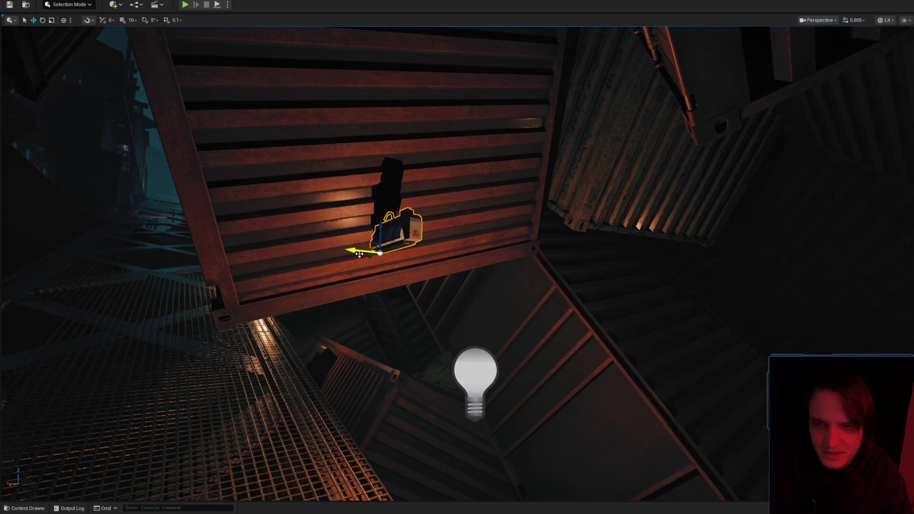
pyautogui.moveTo(440, 278); pyautogui.dragTo(432, 381)
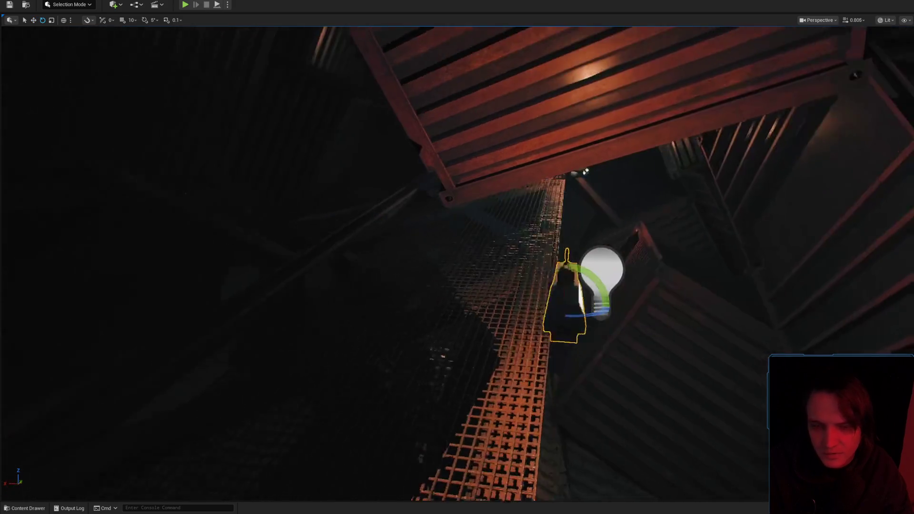
pyautogui.press('r')
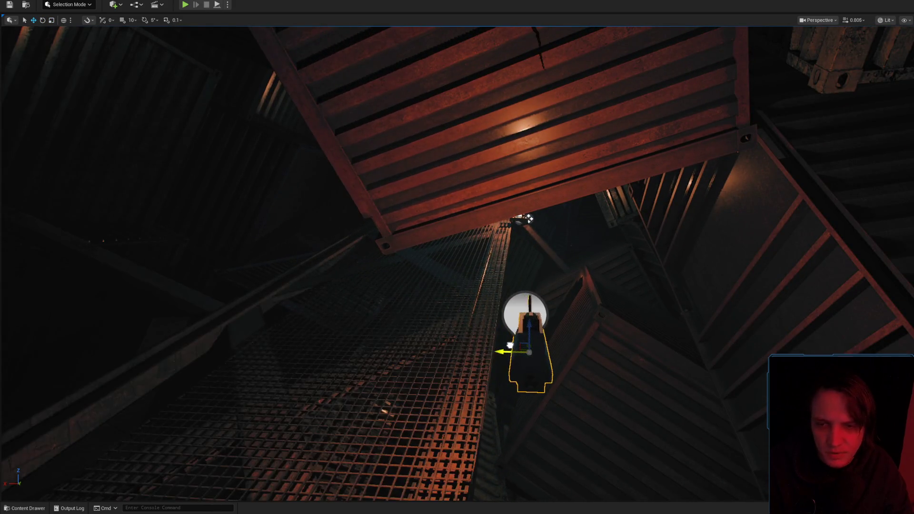
pyautogui.press('e')
pyautogui.press('r')
pyautogui.moveTo(613, 314)
pyautogui.mouseDown()
pyautogui.moveTo(631, 281)
pyautogui.moveTo(757, 196)
pyautogui.moveTo(517, 151)
pyautogui.moveTo(542, 252)
pyautogui.moveTo(526, 238)
pyautogui.moveTo(536, 236)
pyautogui.mouseUp()
# Fly toward the glowing fixture and select the grated walkway
pyautogui.moveTo(436, 198)
pyautogui.mouseDown()
pyautogui.moveTo(404, 191)
pyautogui.moveTo(421, 399)
pyautogui.mouseUp()
pyautogui.rightClick(428, 399)
pyautogui.click(443, 404)
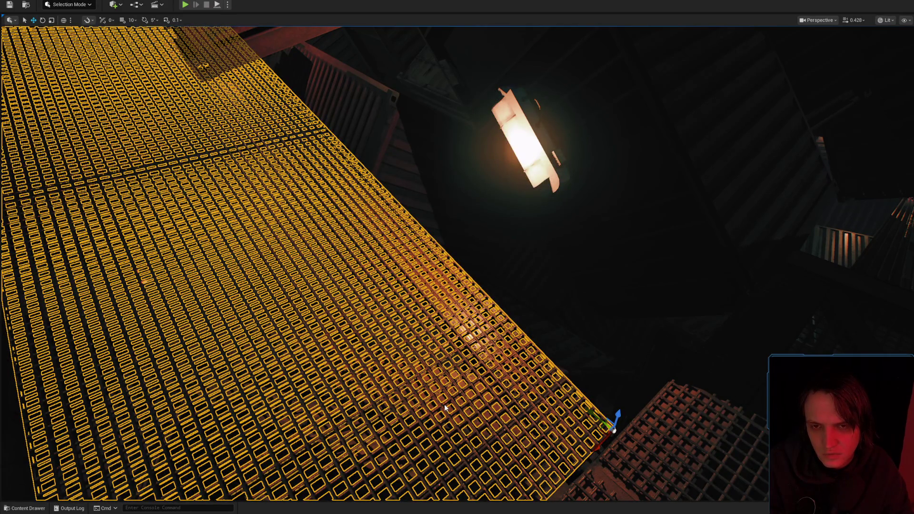
# Playtest the scene with Alt+P, then stop and return to editing
pyautogui.hotkey('alt', 'p')
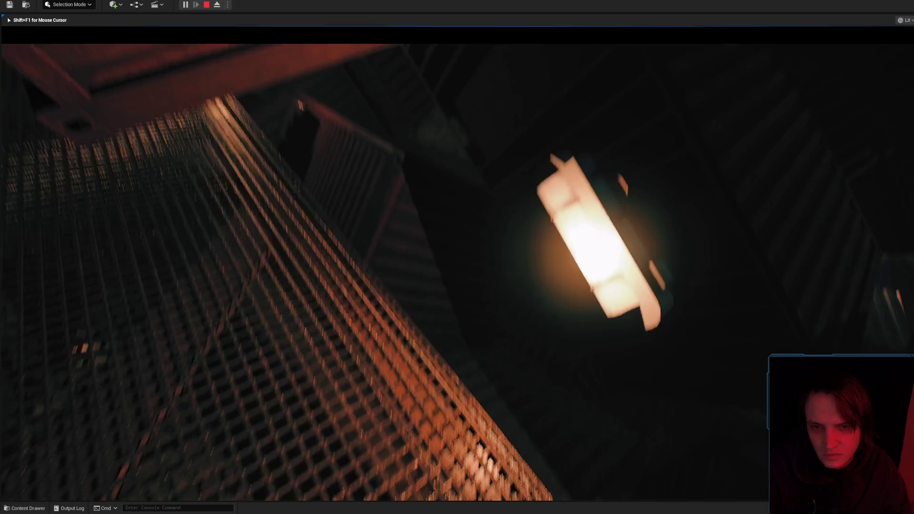
pyautogui.hotkey('shift', 'F1')
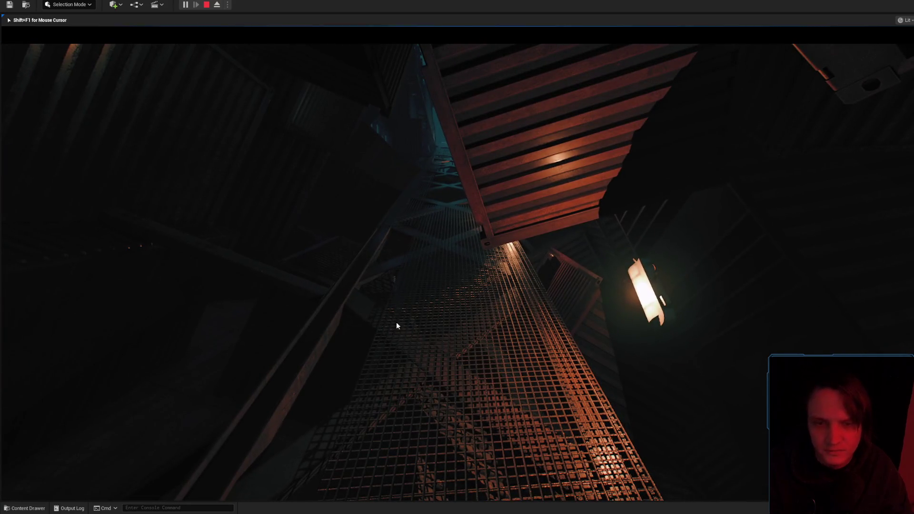
pyautogui.press('Escape')
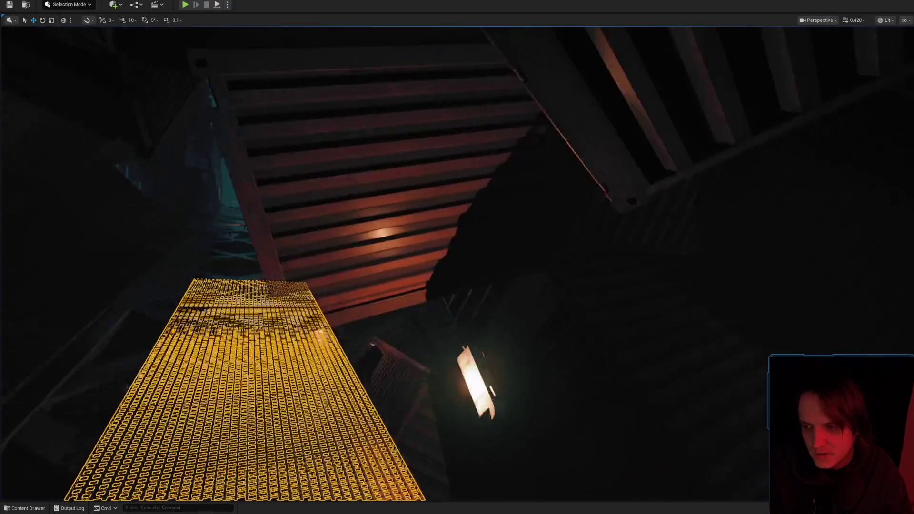
# Raise the hanging light fixture slightly and show its SM_CyberLight08 mesh in the Content Drawer
pyautogui.moveTo(510, 332); pyautogui.dragTo(493, 322)
pyautogui.click(433, 343)
pyautogui.moveTo(433, 343); pyautogui.dragTo(424, 331)
pyautogui.moveTo(409, 234); pyautogui.dragTo(409, 217)
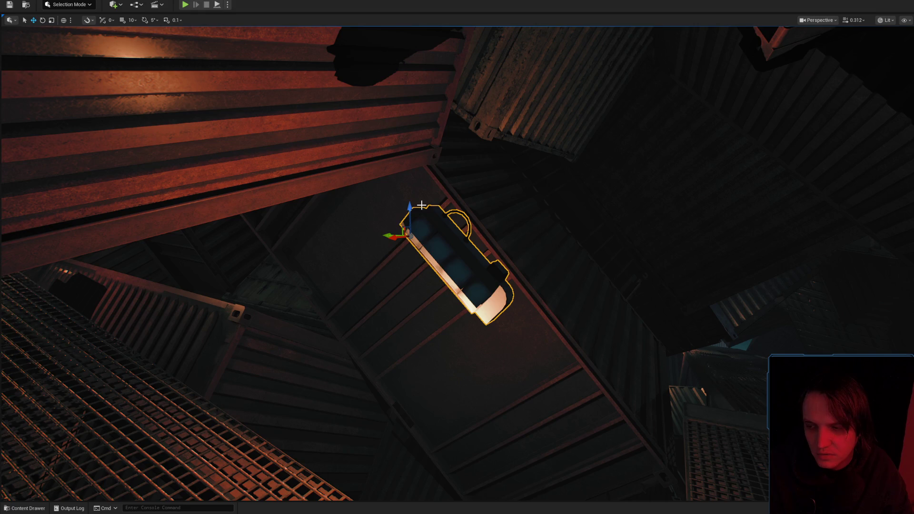
pyautogui.scroll(3, 422, 205)
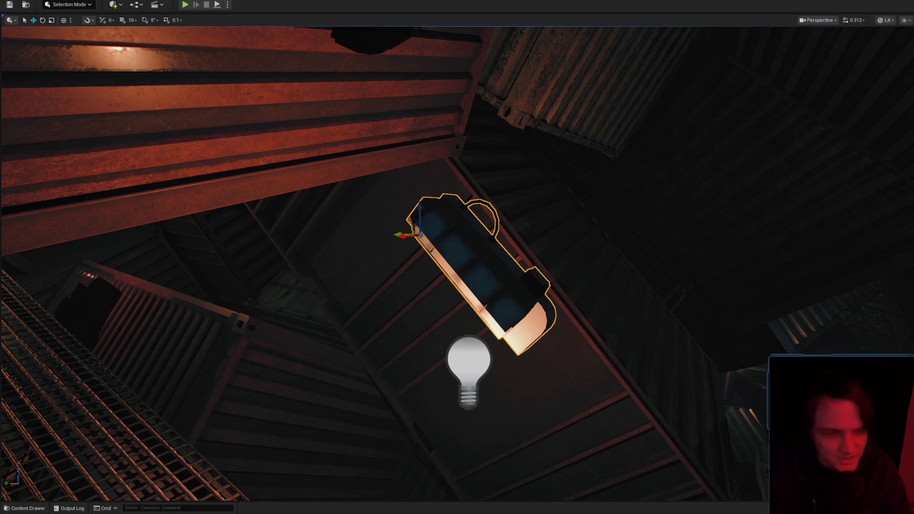
pyautogui.hotkey('ctrl', 'space')
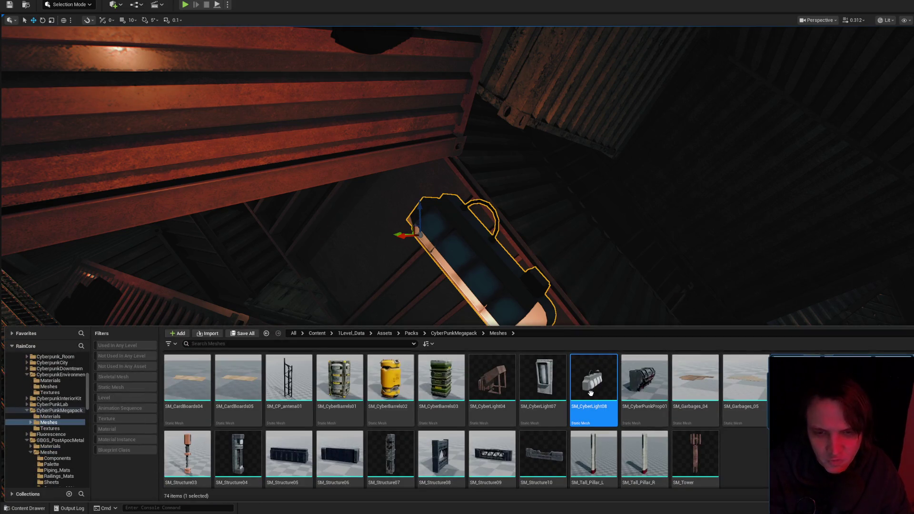
pyautogui.hotkey('alt', 'Left')
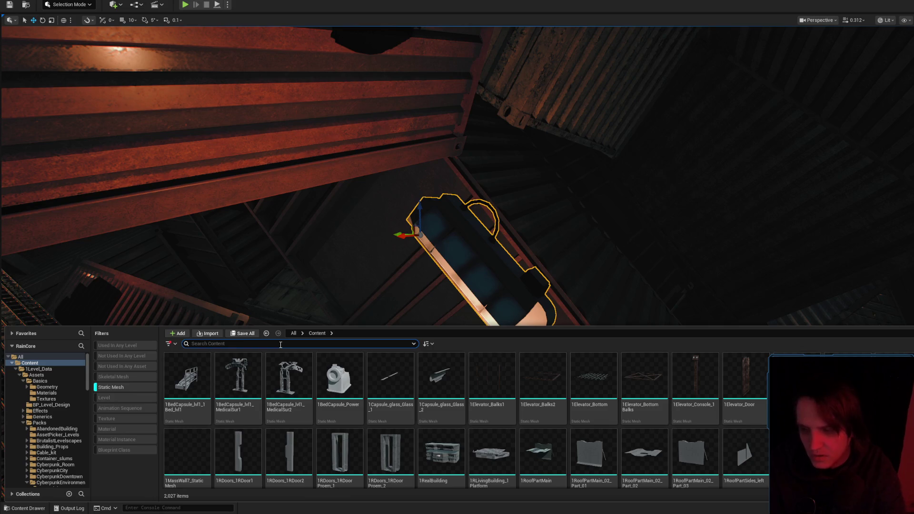
pyautogui.write('light')
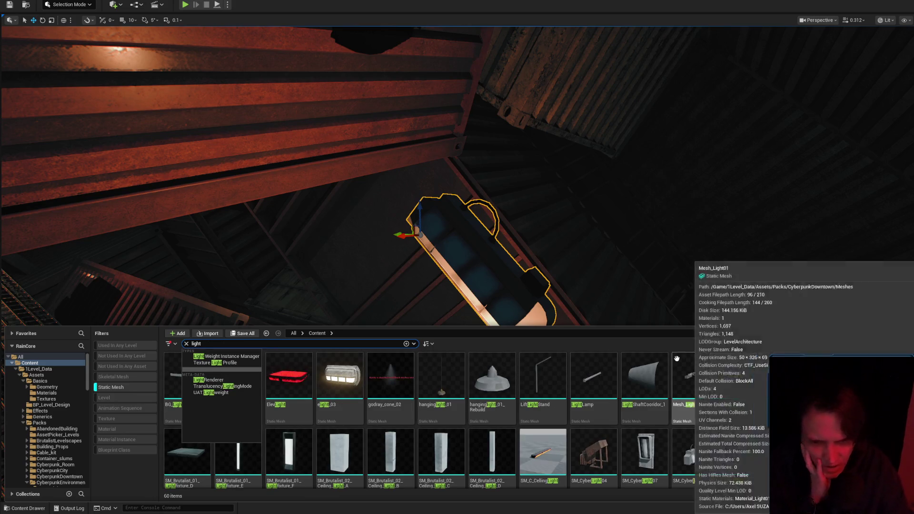
pyautogui.scroll(-2, 743, 374)
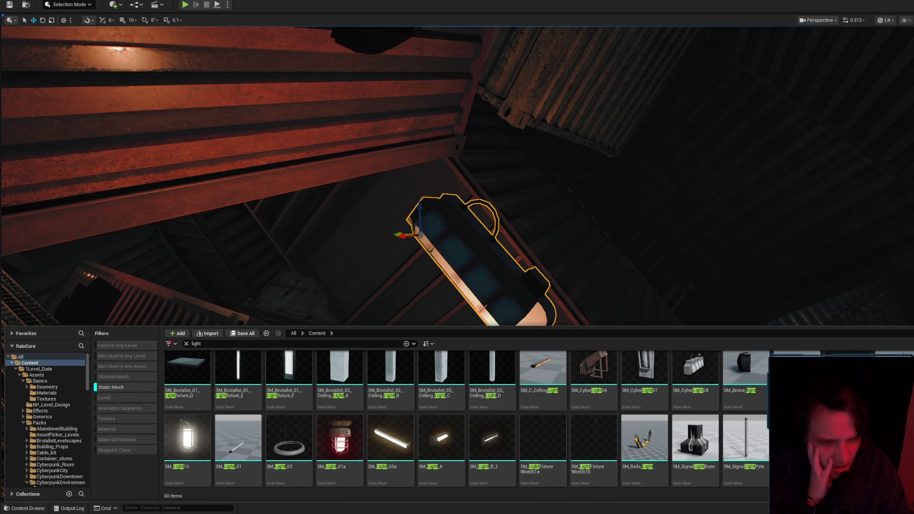
pyautogui.scroll(1, 537, 419)
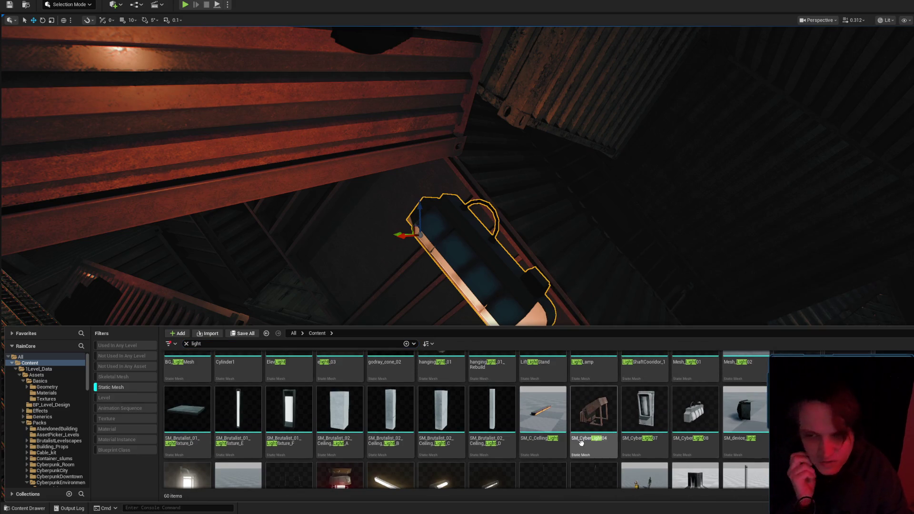
pyautogui.scroll(-1, 594, 414)
pyautogui.scroll(2, 435, 428)
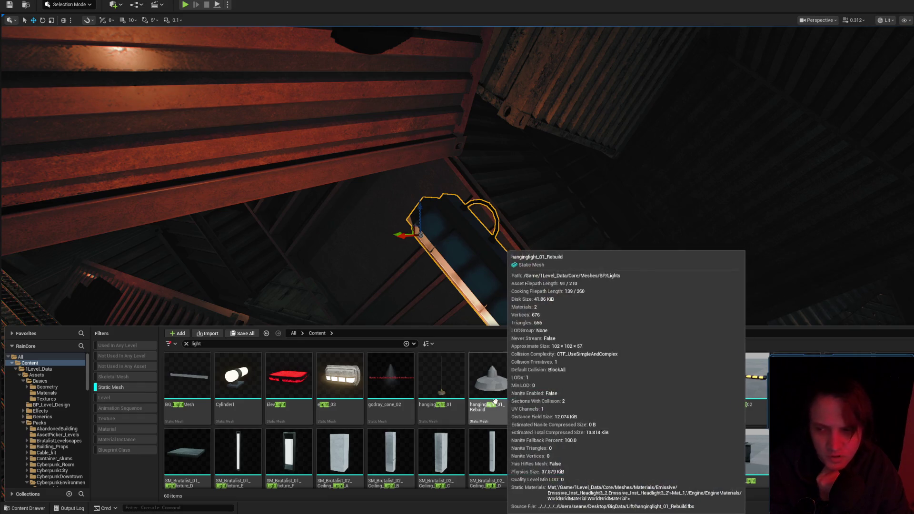
pyautogui.scroll(-2, 290, 401)
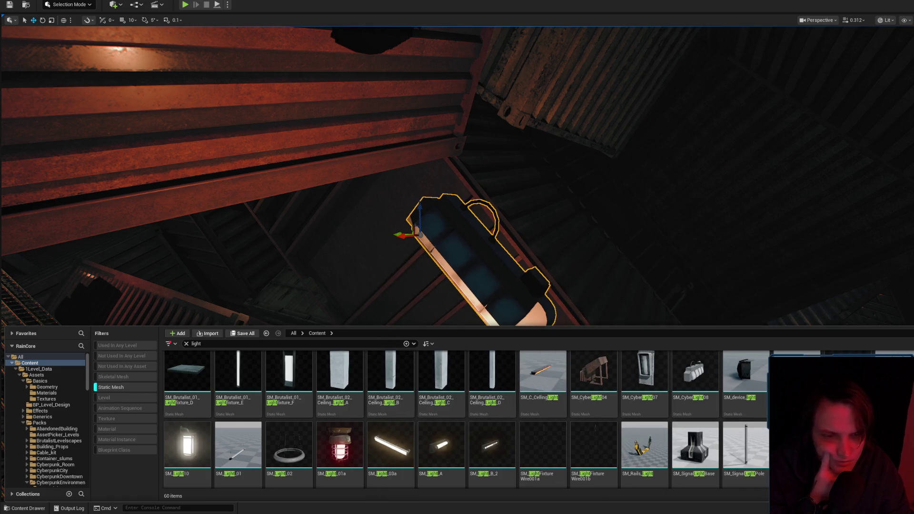
pyautogui.scroll(2, 539, 420)
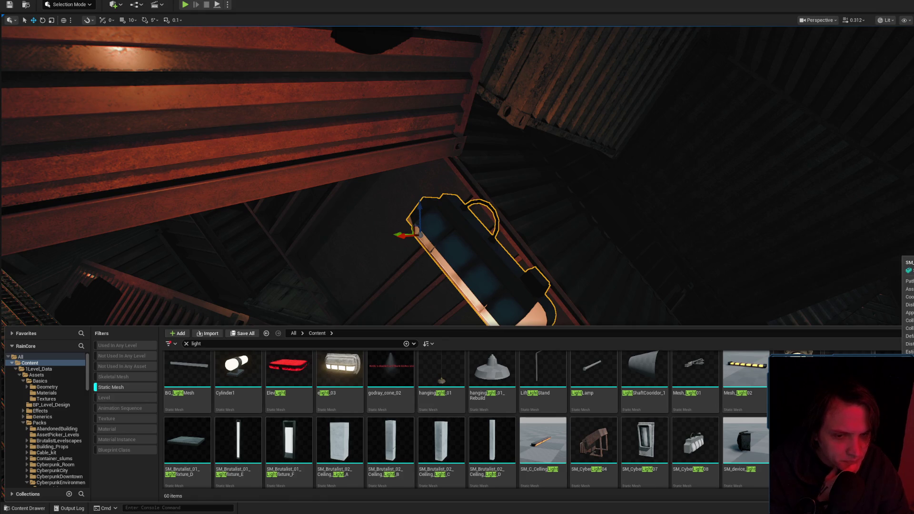
pyautogui.scroll(1, 513, 356)
pyautogui.moveTo(514, 286); pyautogui.dragTo(514, 267)
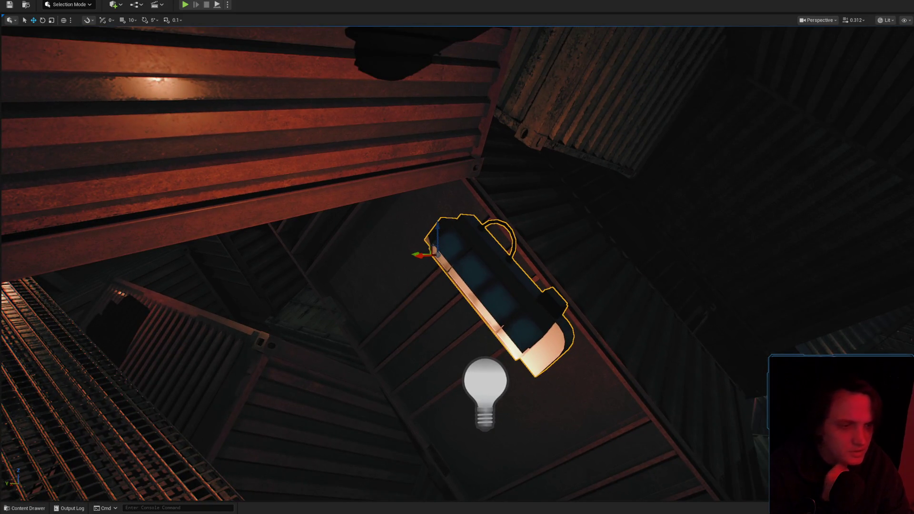
pyautogui.hotkey('ctrl', 'space')
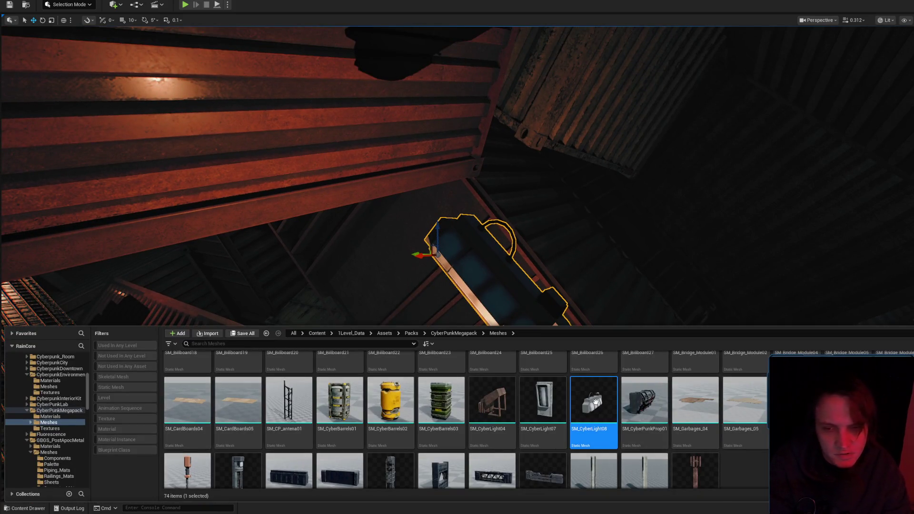
# Export SM_CyberLight08 to an FBX file, then open it in the static mesh editor
pyautogui.rightClick(596, 402)
pyautogui.moveTo(666, 252)
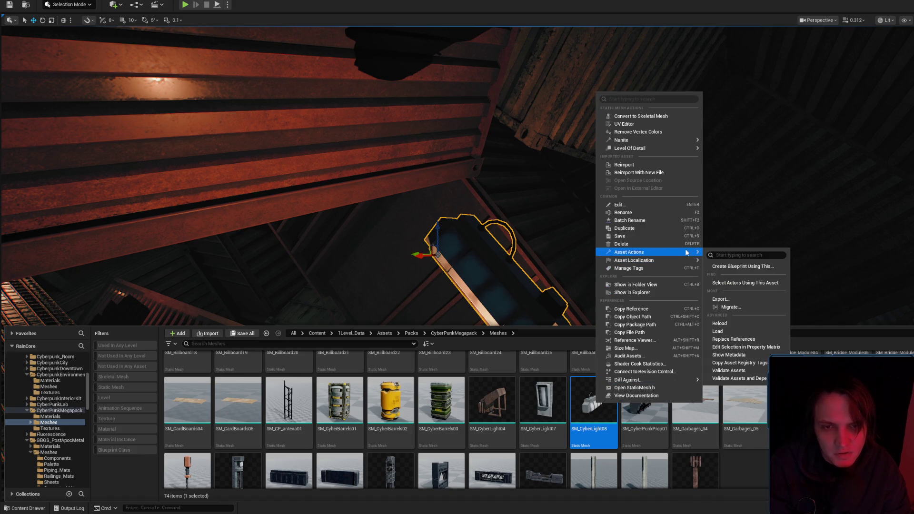
pyautogui.click(721, 299)
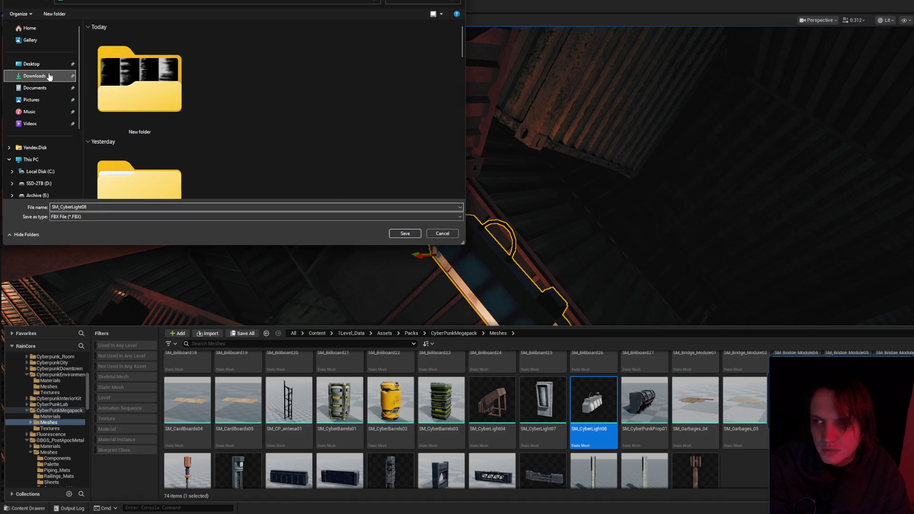
pyautogui.click(400, 232)
pyautogui.click(665, 328)
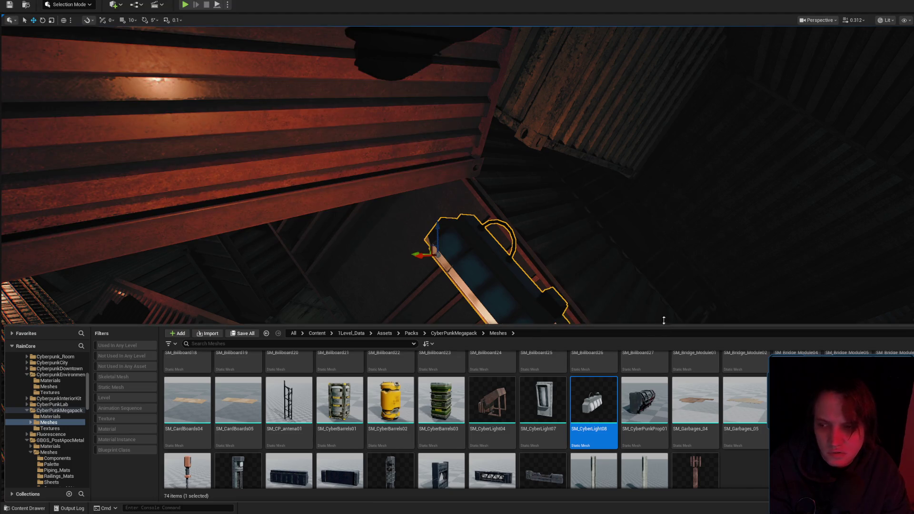
pyautogui.scroll(2, 602, 259)
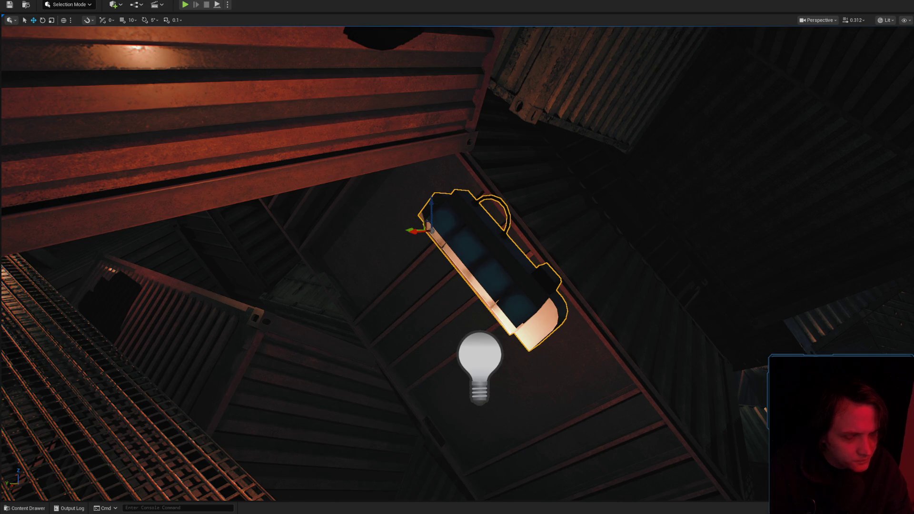
pyautogui.hotkey('ctrl', 'e')
# Orbit and zoom the preview around SM_CyberLight08 to inspect its geometry and carry-handle arch up close
pyautogui.moveTo(783, 238)
pyautogui.mouseDown()
pyautogui.moveTo(669, 255)
pyautogui.moveTo(662, 278)
pyautogui.moveTo(698, 278)
pyautogui.mouseUp()
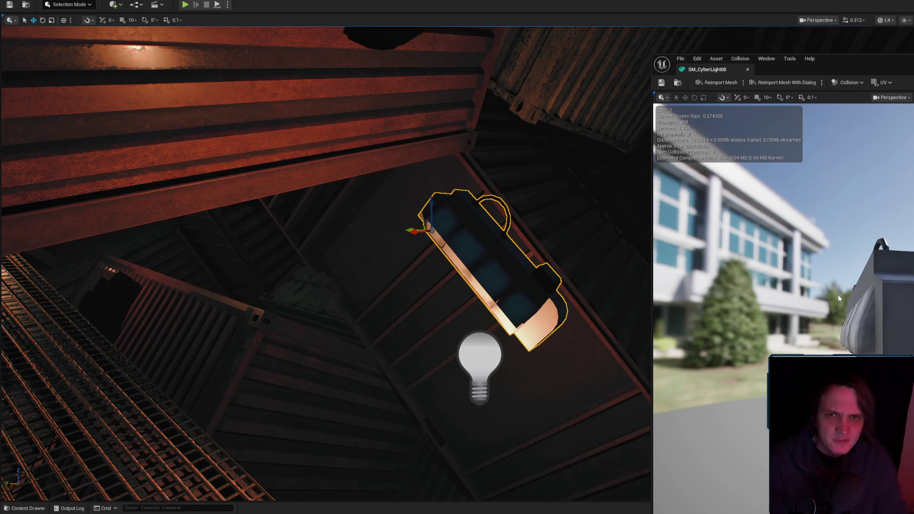
pyautogui.scroll(10, 783, 310)
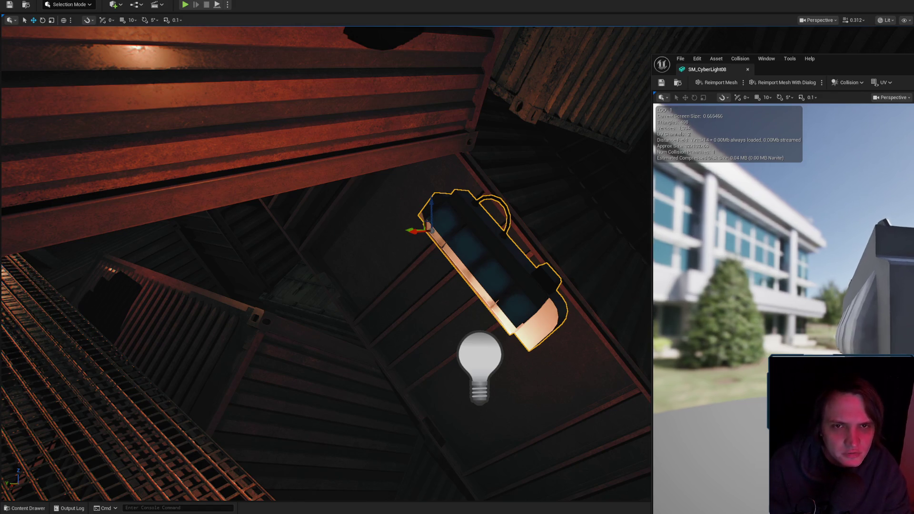
pyautogui.moveTo(783, 310)
pyautogui.mouseDown()
pyautogui.moveTo(736, 302)
pyautogui.moveTo(729, 310)
pyautogui.mouseUp()
pyautogui.scroll(-5, 783, 310)
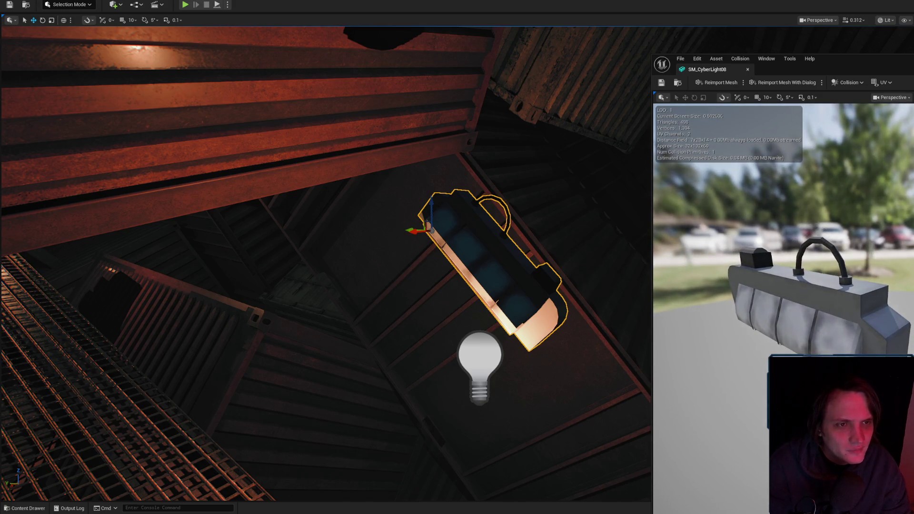
pyautogui.moveTo(729, 311); pyautogui.dragTo(704, 286)
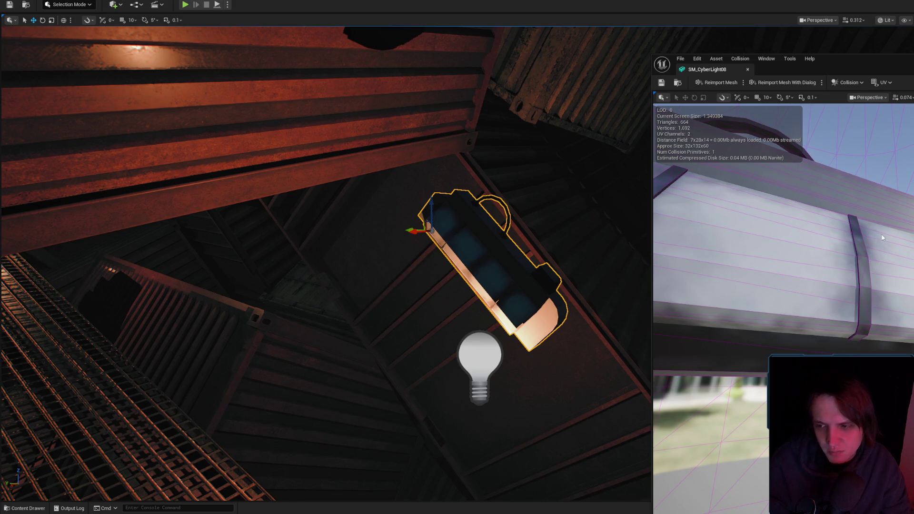
pyautogui.moveTo(882, 266); pyautogui.dragTo(872, 267)
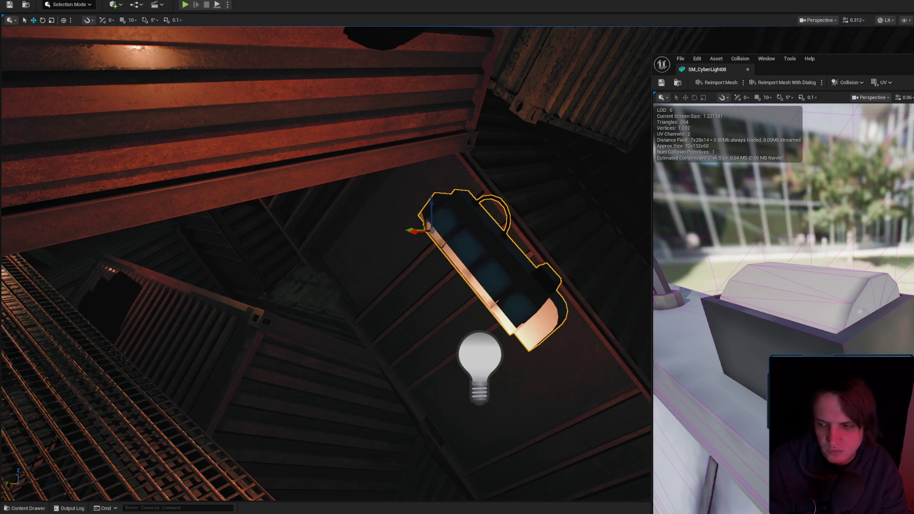
pyautogui.moveTo(906, 241); pyautogui.dragTo(907, 241)
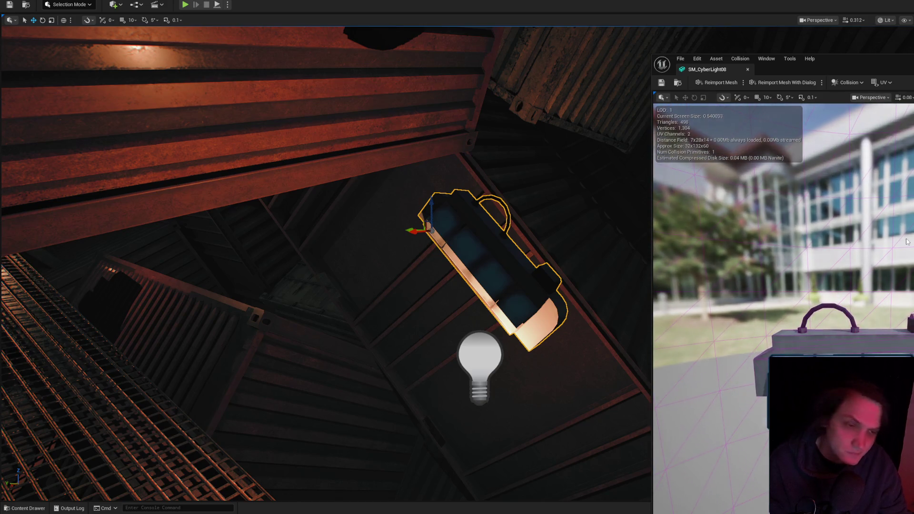
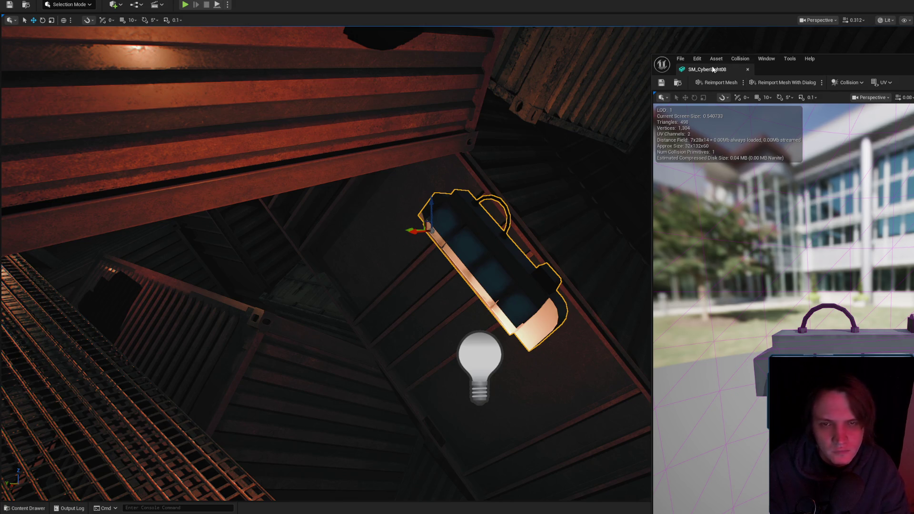
# Angle the hanging walkway lamp to a new rotation, then bring up the CyberPunkMegapack mesh assets
pyautogui.moveTo(512, 178); pyautogui.dragTo(543, 180)
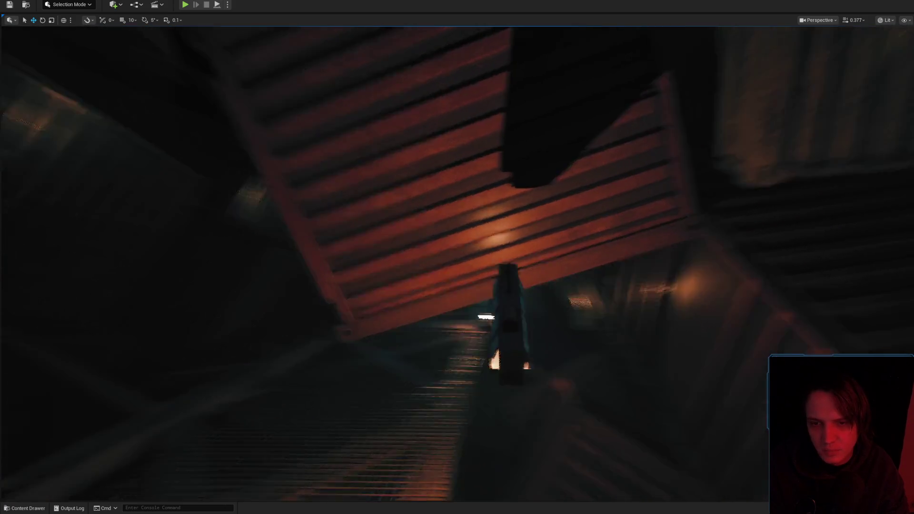
pyautogui.click(543, 257)
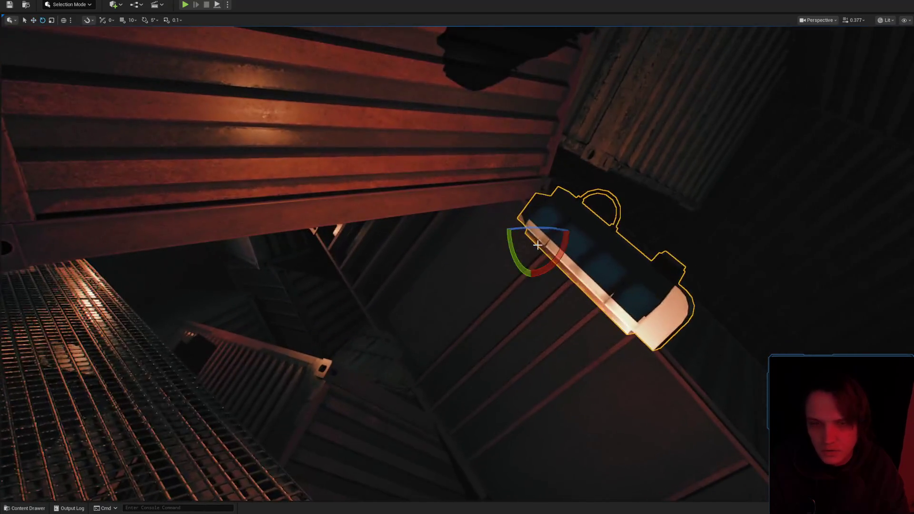
pyautogui.moveTo(538, 245); pyautogui.dragTo(572, 253)
pyautogui.moveTo(636, 228); pyautogui.dragTo(645, 241)
pyautogui.moveTo(619, 285)
pyautogui.mouseDown()
pyautogui.moveTo(595, 290)
pyautogui.moveTo(595, 305)
pyautogui.moveTo(481, 304)
pyautogui.moveTo(623, 242)
pyautogui.mouseUp()
pyautogui.hotkey('ctrl', 'space')
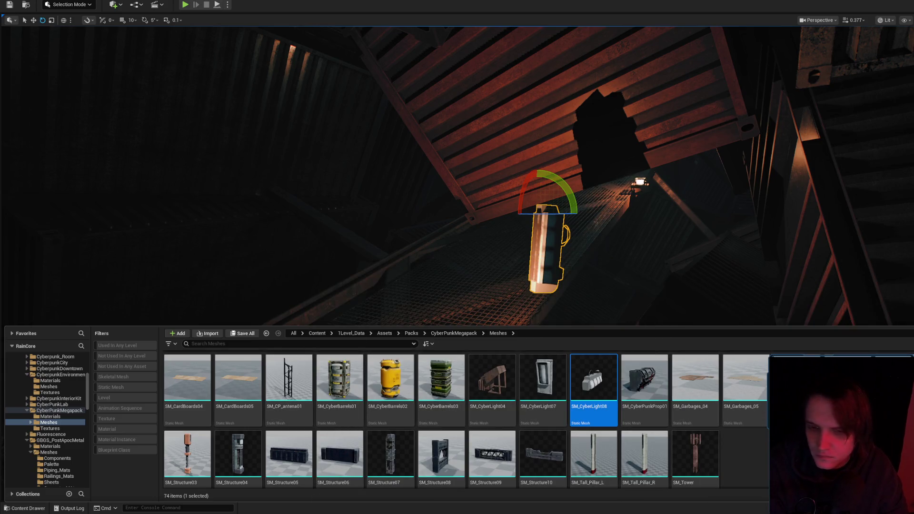
# Filter Content to static meshes, search 'light', and place the orange light bar on the walkway floor
pyautogui.scroll(6, 58, 394)
pyautogui.click(29, 363)
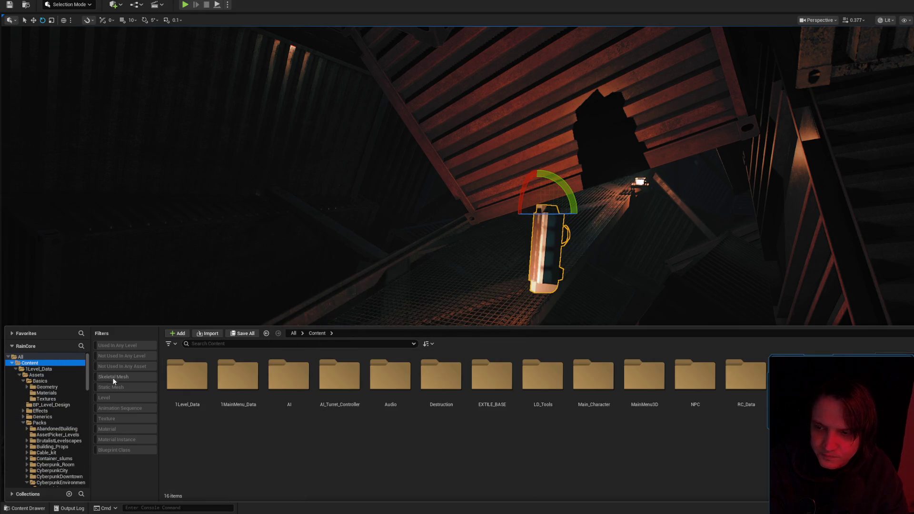
pyautogui.click(114, 387)
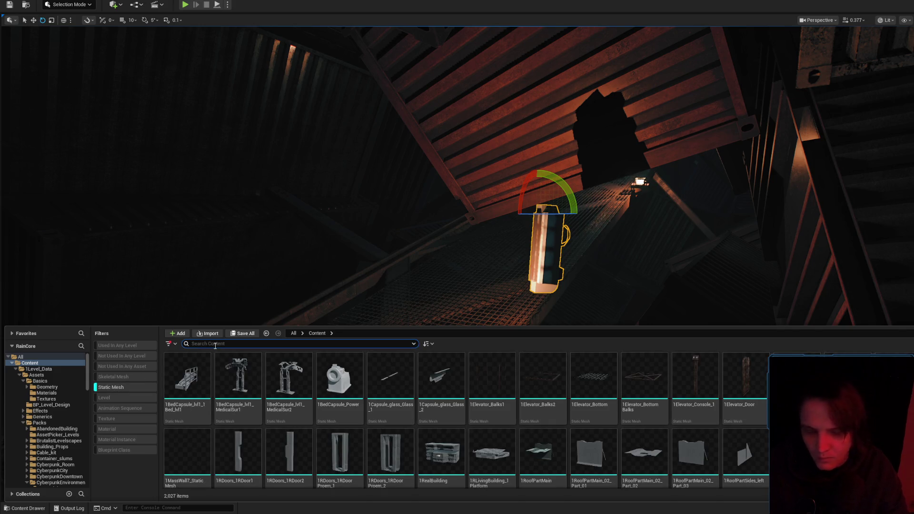
pyautogui.write('light')
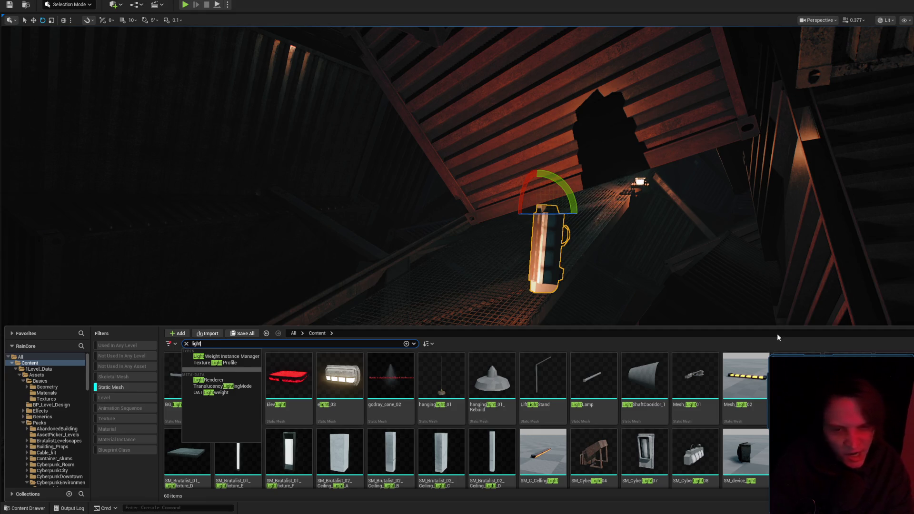
pyautogui.click(510, 325)
pyautogui.moveTo(510, 325)
pyautogui.mouseDown()
pyautogui.moveTo(480, 378)
pyautogui.moveTo(474, 245)
pyautogui.mouseUp()
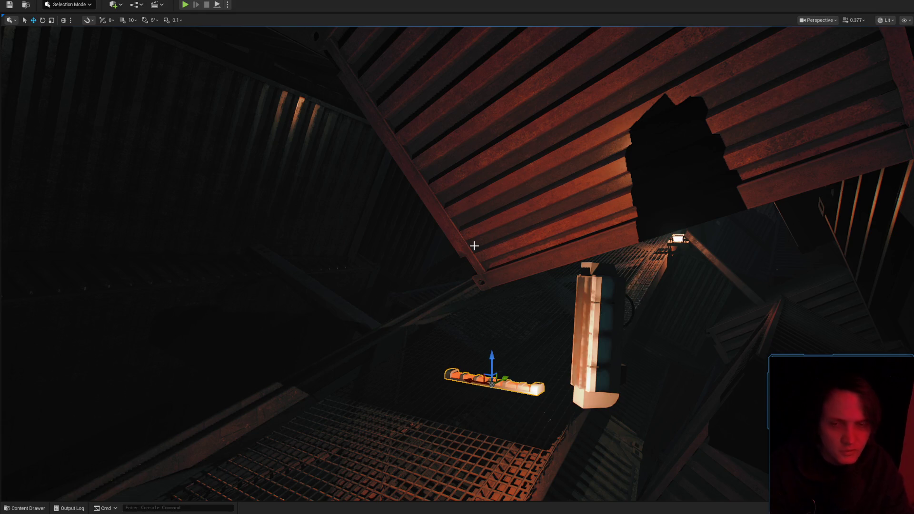
# Select the orange light bar and rotate it about 130 degrees
pyautogui.moveTo(516, 285); pyautogui.dragTo(517, 266)
pyautogui.moveTo(559, 339)
pyautogui.mouseDown()
pyautogui.moveTo(559, 372)
pyautogui.moveTo(559, 314)
pyautogui.moveTo(577, 290)
pyautogui.moveTo(552, 304)
pyautogui.mouseUp()
pyautogui.click(553, 305)
pyautogui.press('e')
pyautogui.moveTo(424, 279)
pyautogui.mouseDown()
pyautogui.moveTo(450, 336)
pyautogui.moveTo(419, 353)
pyautogui.mouseUp()
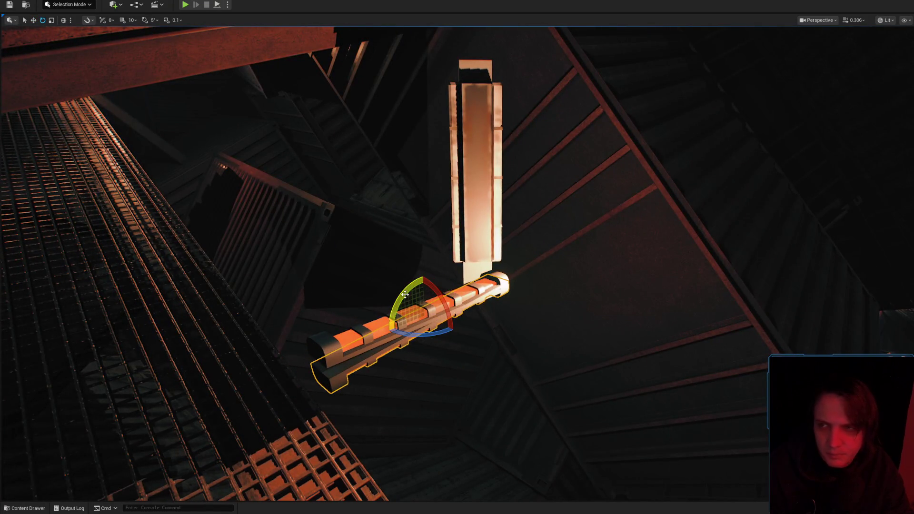
# Turn on rotation snapping and turn the light bar 120 degrees so it stands upright
pyautogui.click(145, 21)
pyautogui.moveTo(404, 295)
pyautogui.mouseDown()
pyautogui.moveTo(445, 347)
pyautogui.moveTo(419, 355)
pyautogui.moveTo(362, 319)
pyautogui.moveTo(314, 271)
pyautogui.moveTo(430, 270)
pyautogui.moveTo(502, 285)
pyautogui.moveTo(522, 261)
pyautogui.moveTo(533, 267)
pyautogui.moveTo(557, 324)
pyautogui.moveTo(679, 233)
pyautogui.moveTo(662, 234)
pyautogui.mouseUp()
pyautogui.scroll(-1, 347, 305)
pyautogui.scroll(-1, 423, 272)
pyautogui.click(430, 271)
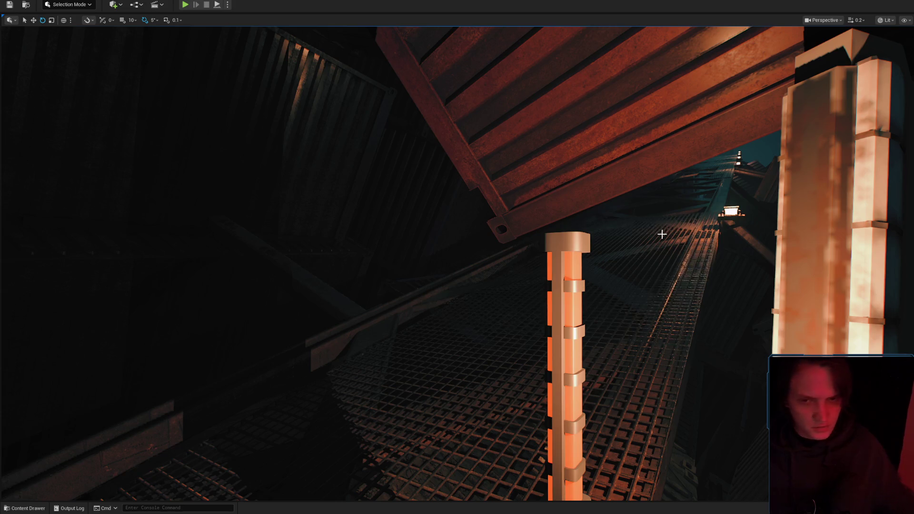
pyautogui.scroll(5, 620, 189)
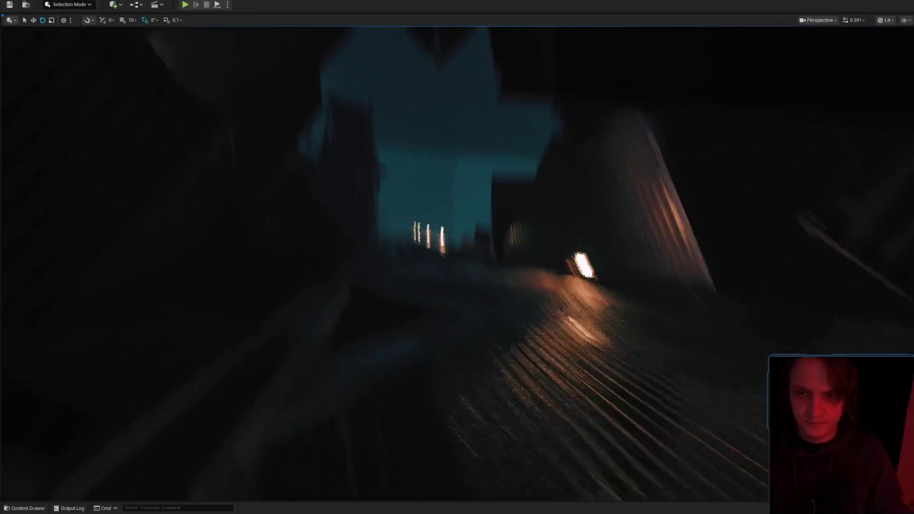
pyautogui.scroll(3, 457, 257)
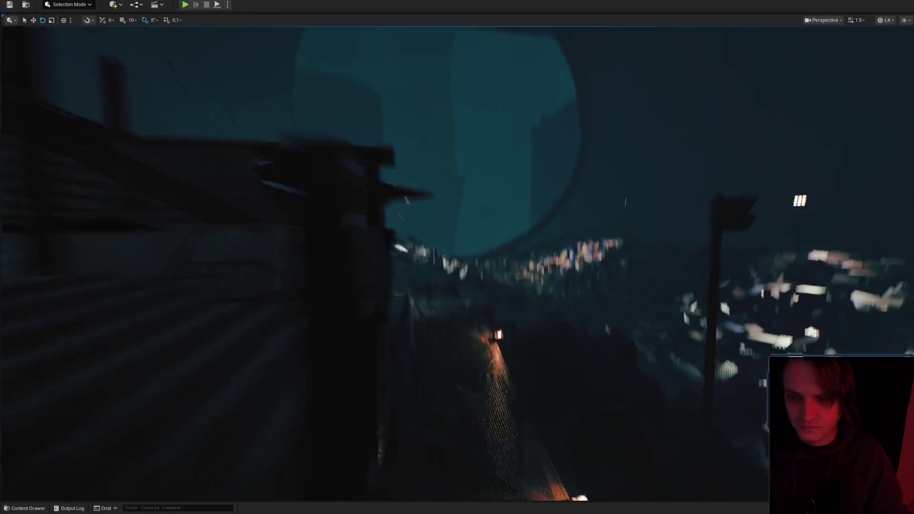
pyautogui.press('w')
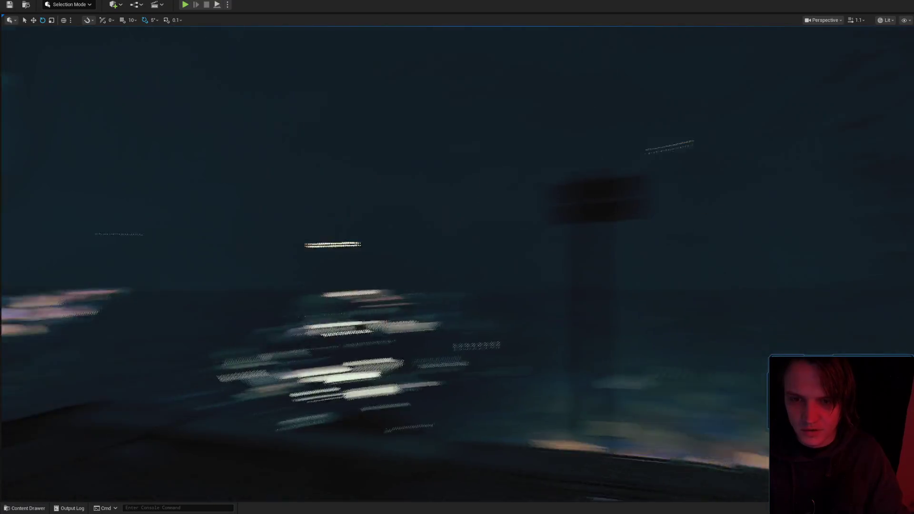
pyautogui.press('w')
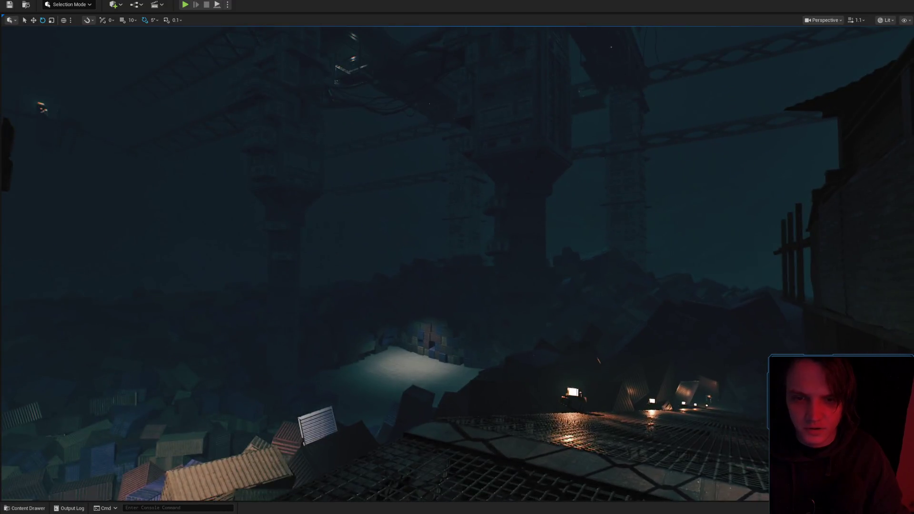
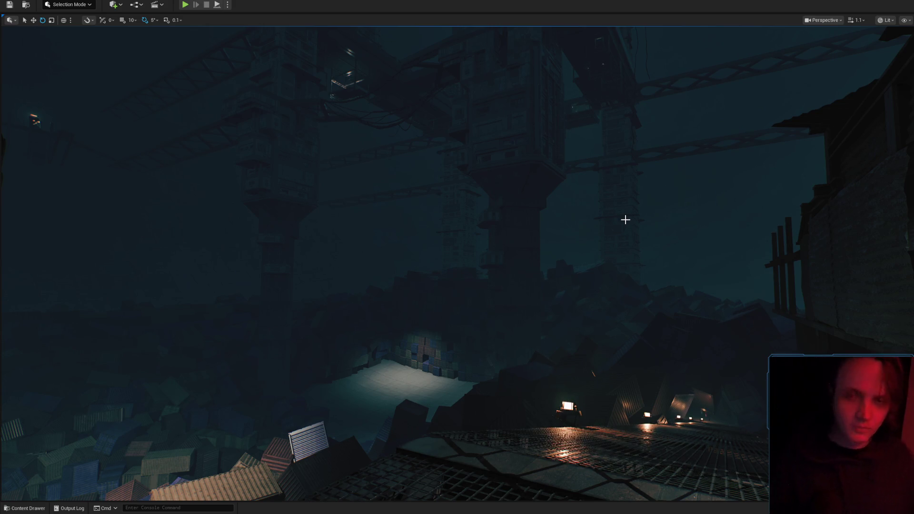
# Fly the Unreal viewport camera forward and turn it deeper into the industrial scene
pyautogui.moveTo(681, 206); pyautogui.dragTo(704, 191)
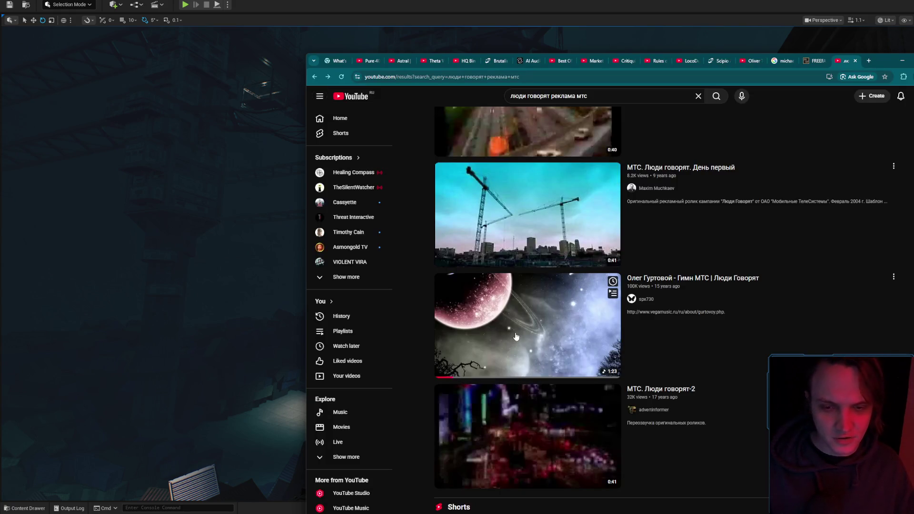
# Start the 'Гимн МТС | Люди Говорят' video from the YouTube search results
pyautogui.click(501, 333)
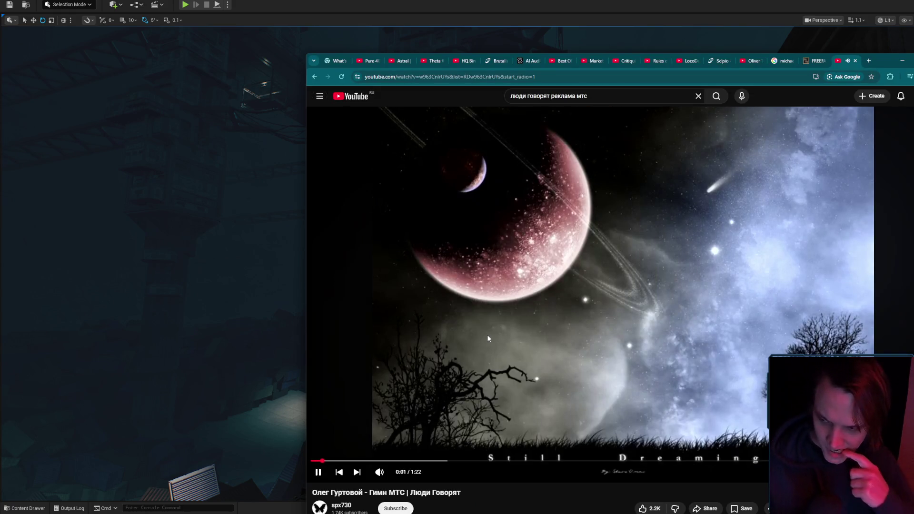